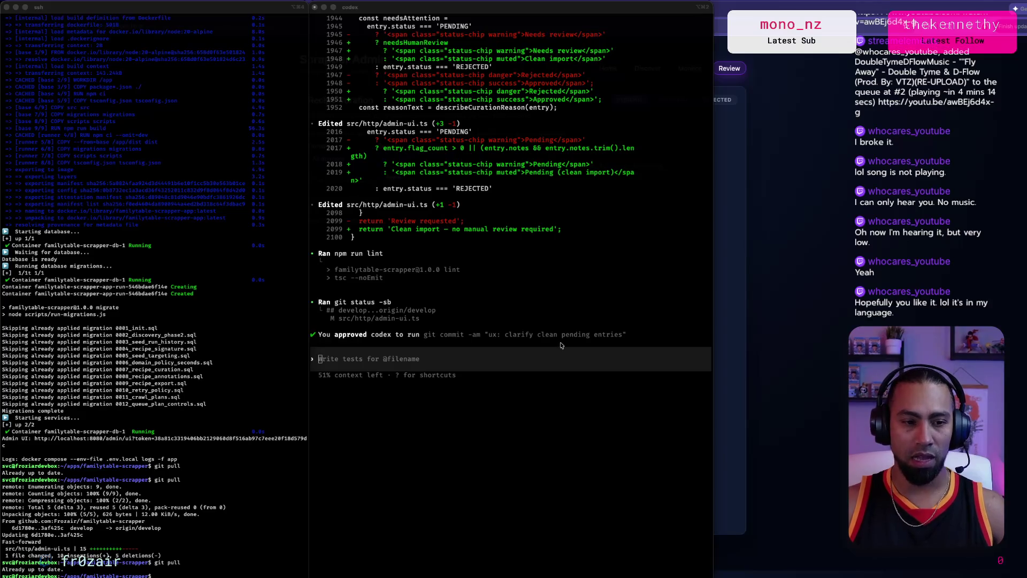
# Step: Search Google for 'macbook pro' in a new Chrome tab
pyautogui.click(597, 410)
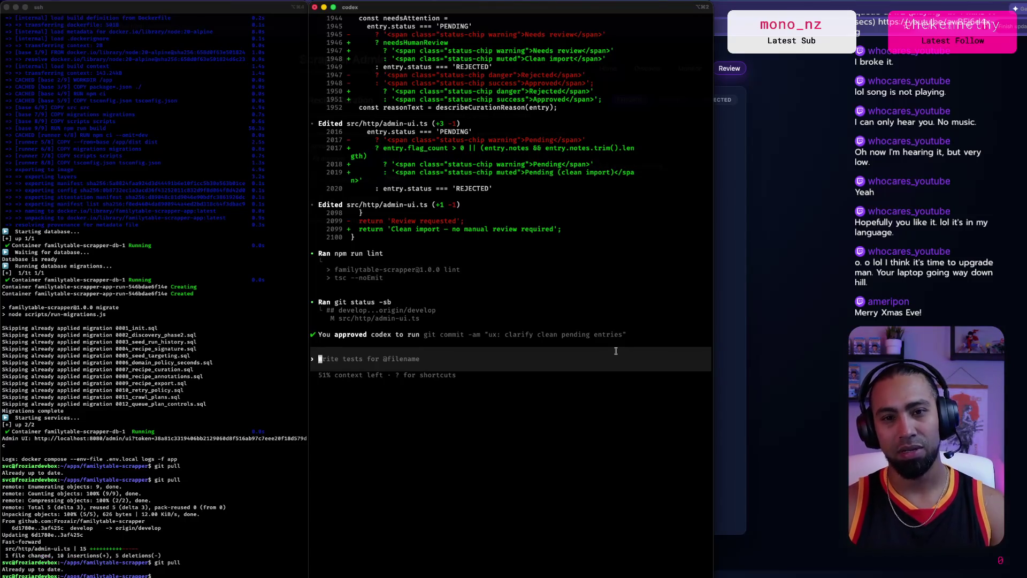
pyautogui.press('super+Tab')
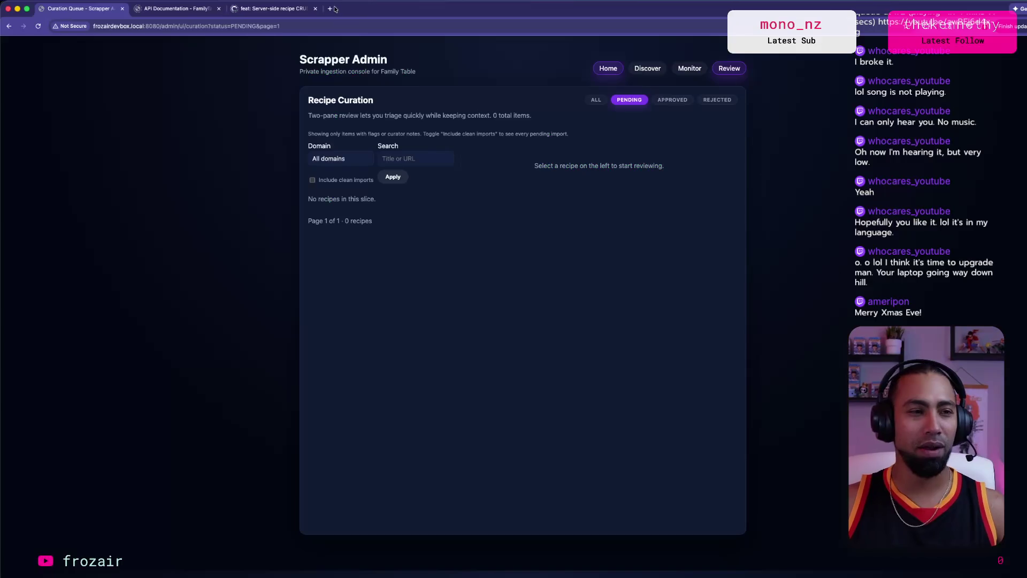
pyautogui.click(330, 8)
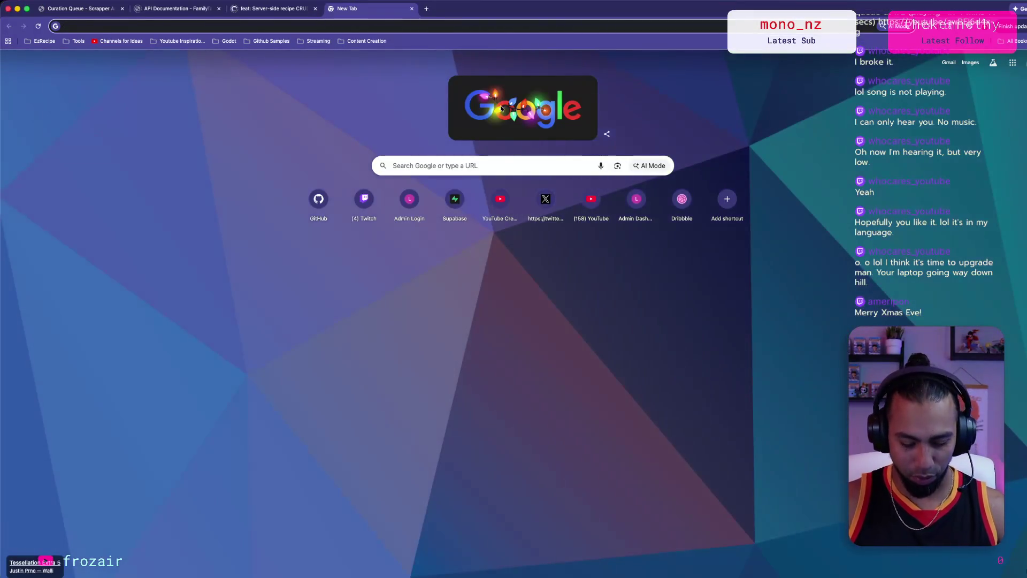
pyautogui.write('macbook pro')
pyautogui.press('Return')
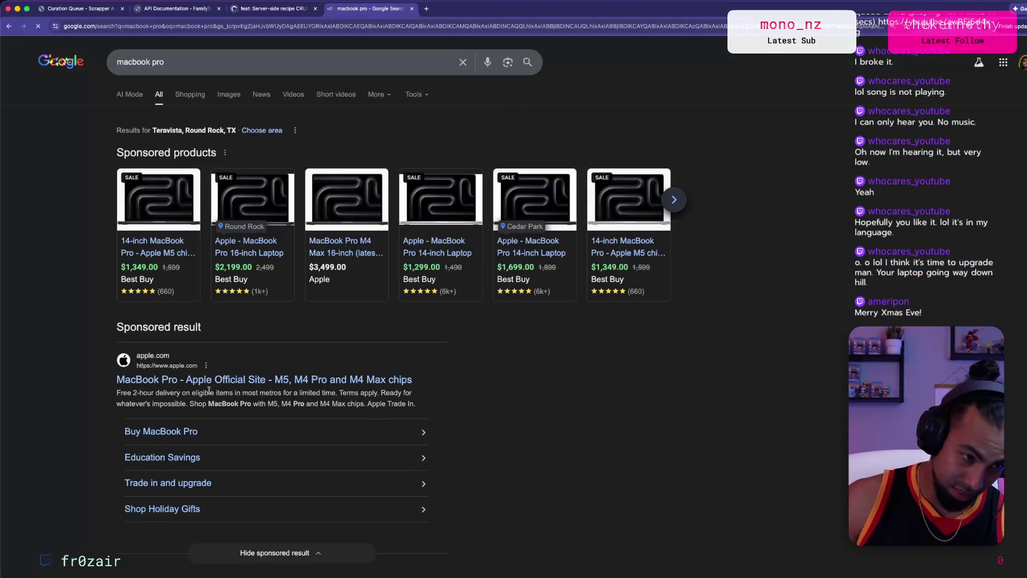
# Step: Open Apple's sponsored MacBook Pro result and scroll to its highlights section
pyautogui.click(224, 380)
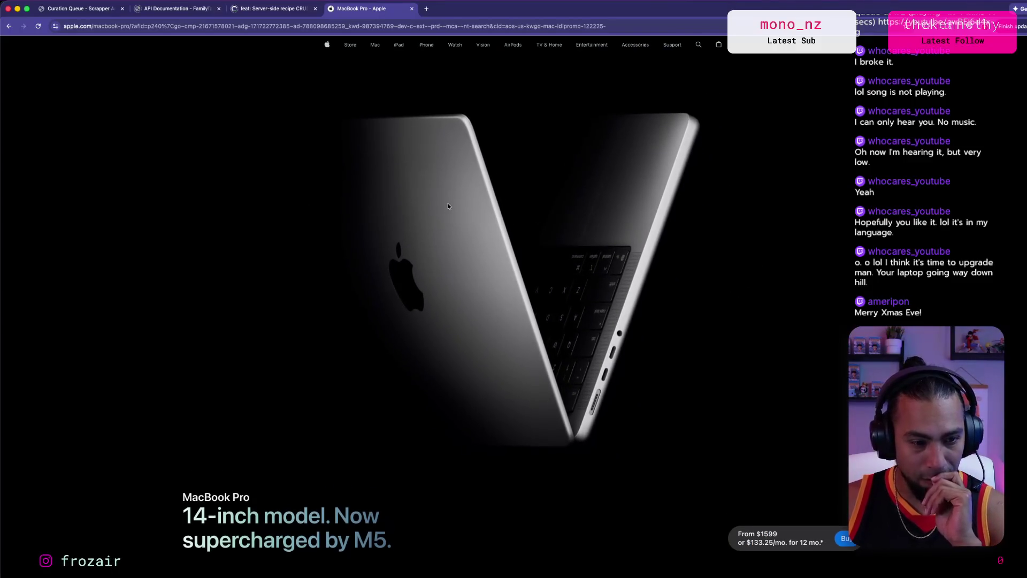
pyautogui.scroll(-5, 448, 206)
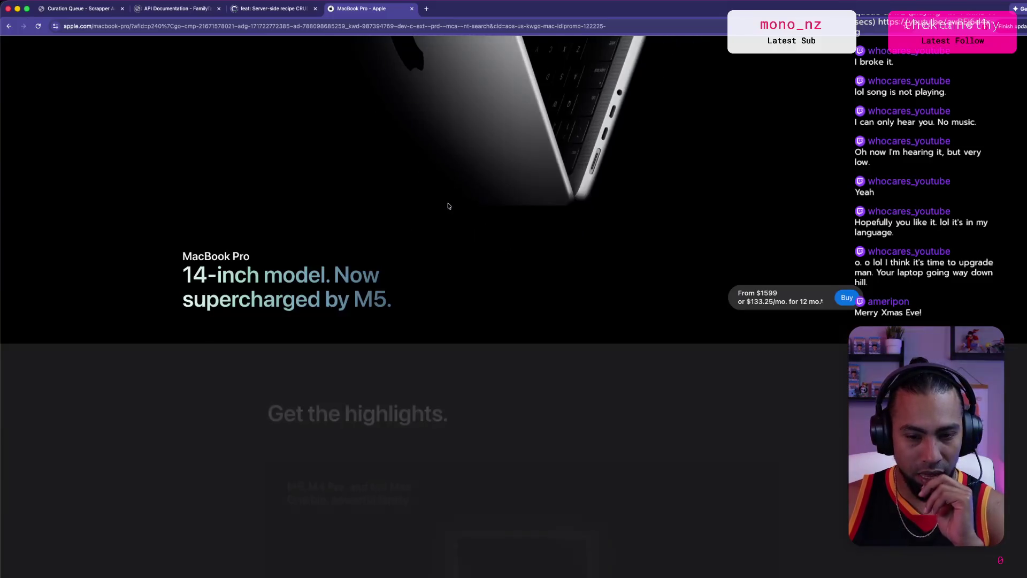
pyautogui.scroll(-2, 448, 206)
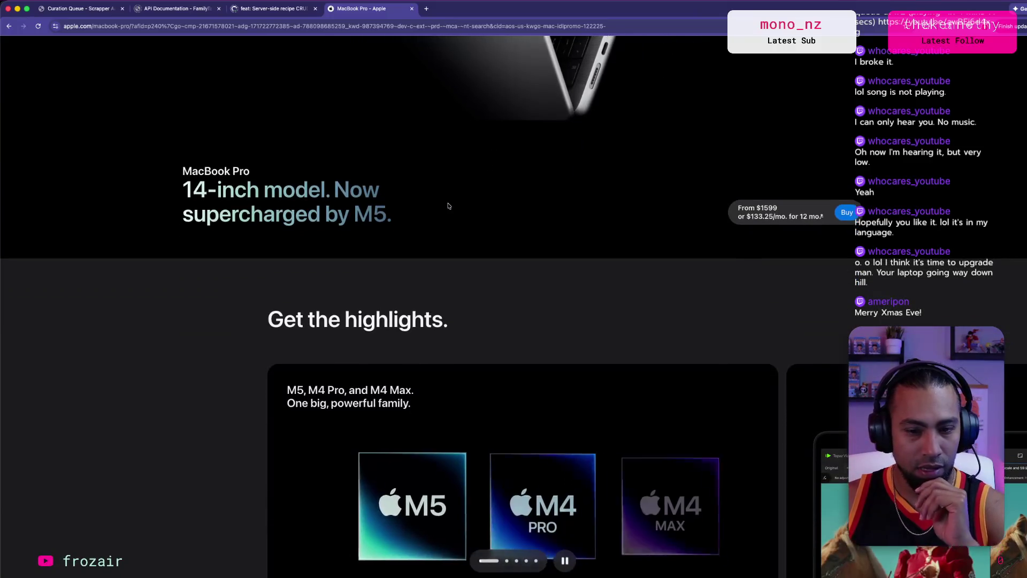
pyautogui.scroll(-3, 448, 206)
pyautogui.scroll(3, 448, 206)
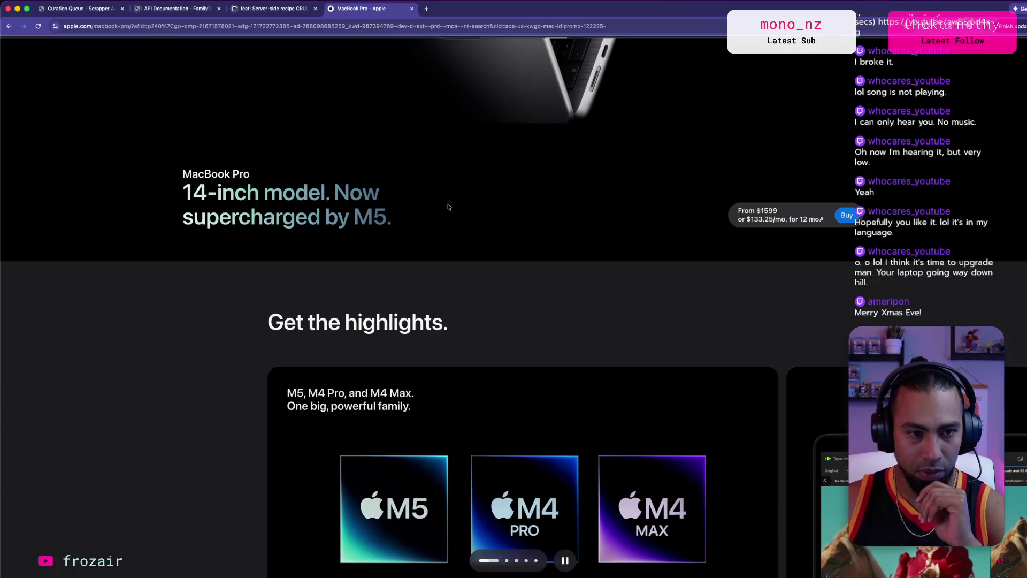
pyautogui.scroll(-2, 448, 206)
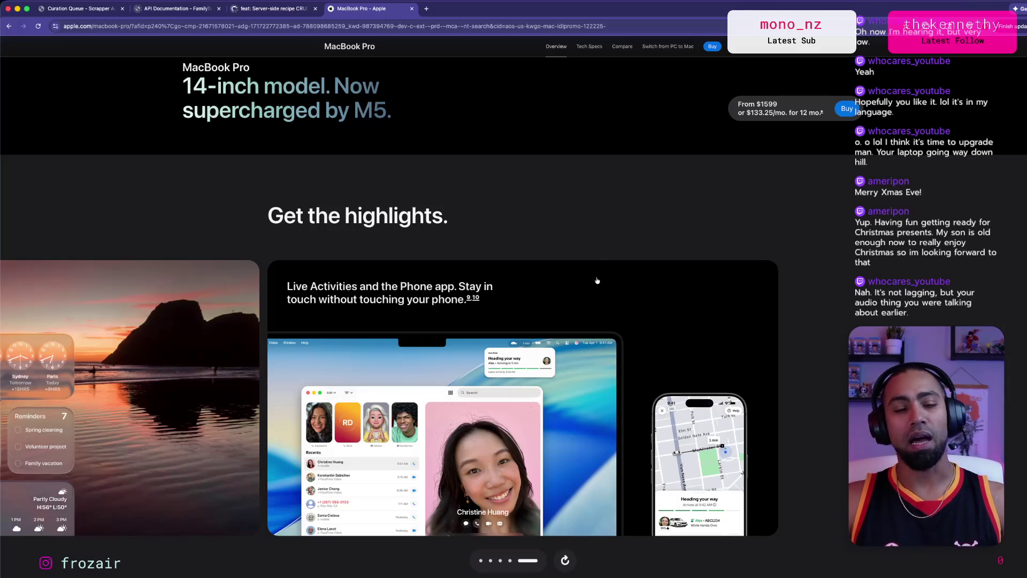
pyautogui.scroll(-5, 603, 243)
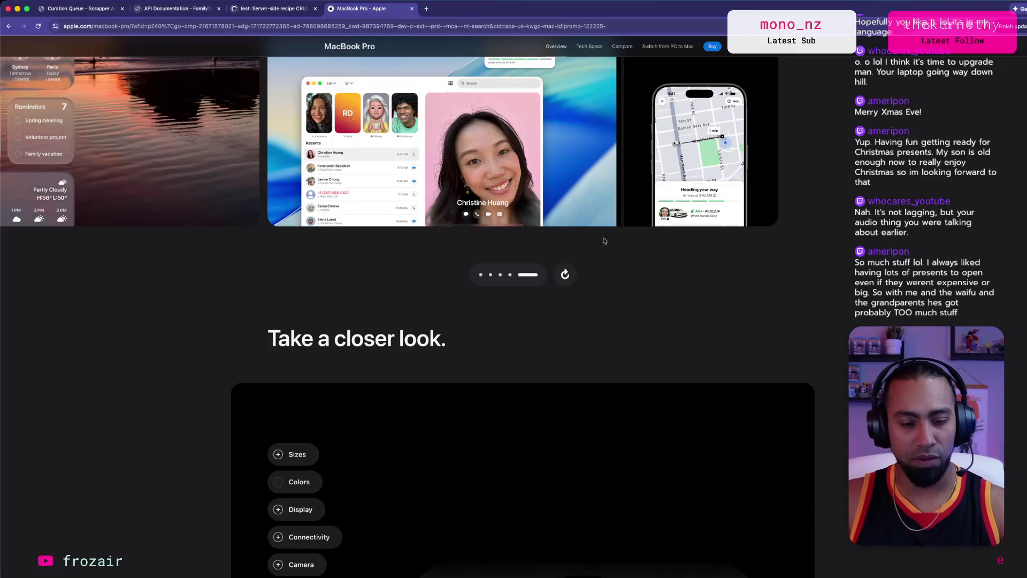
pyautogui.scroll(-3, 549, 337)
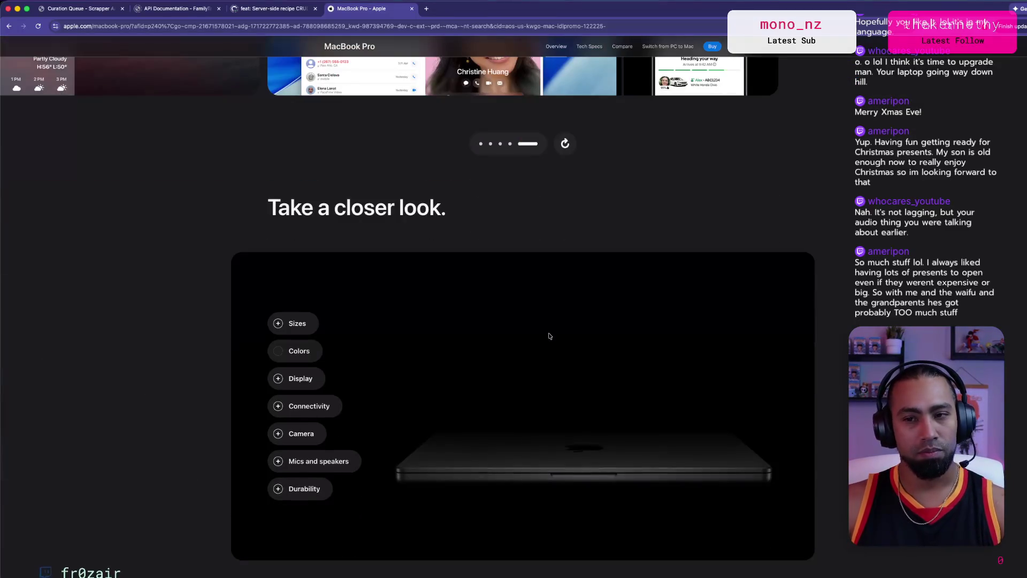
pyautogui.scroll(-6, 548, 336)
pyautogui.scroll(9, 549, 336)
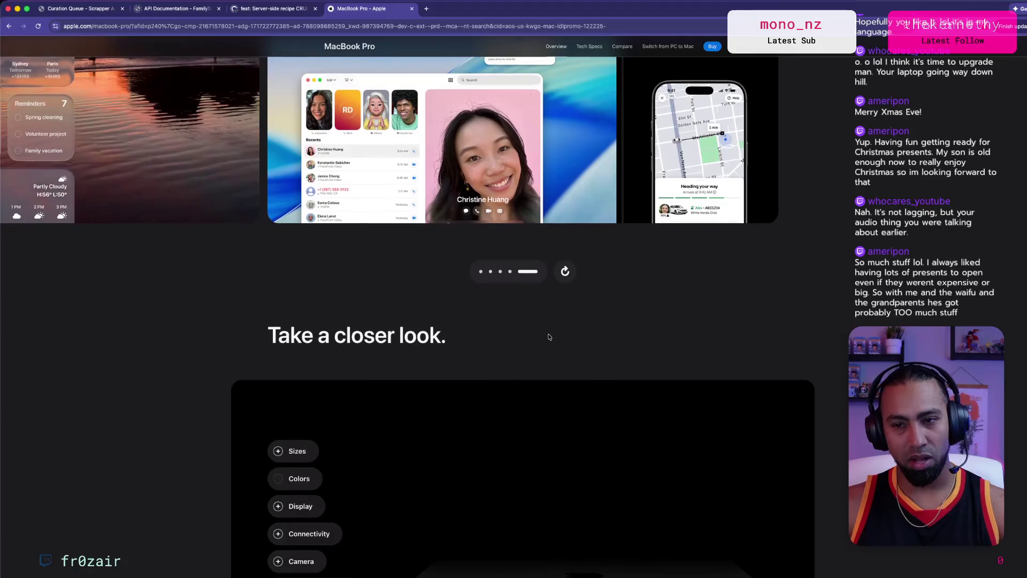
pyautogui.scroll(-1, 549, 337)
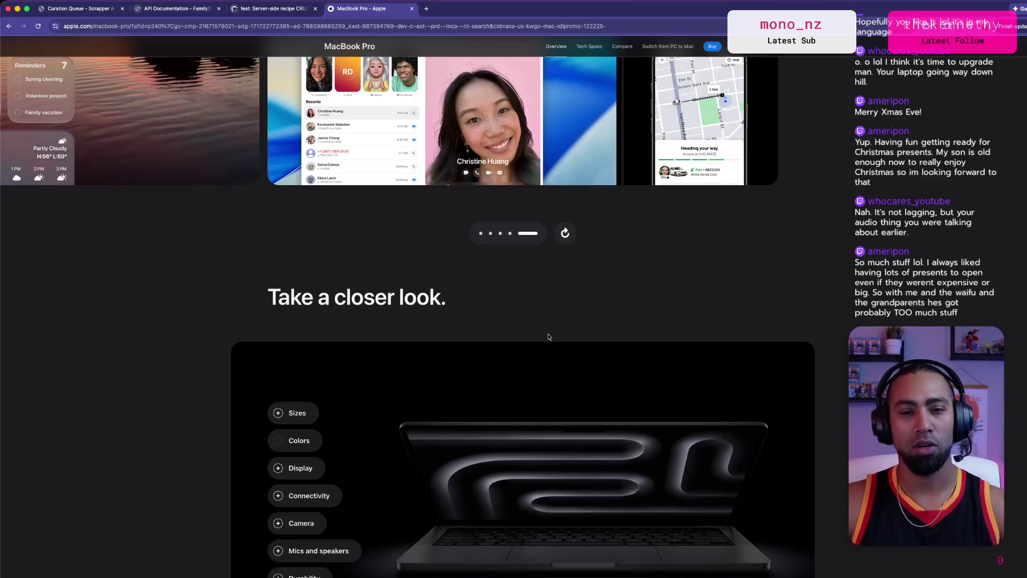
pyautogui.scroll(7, 738, 199)
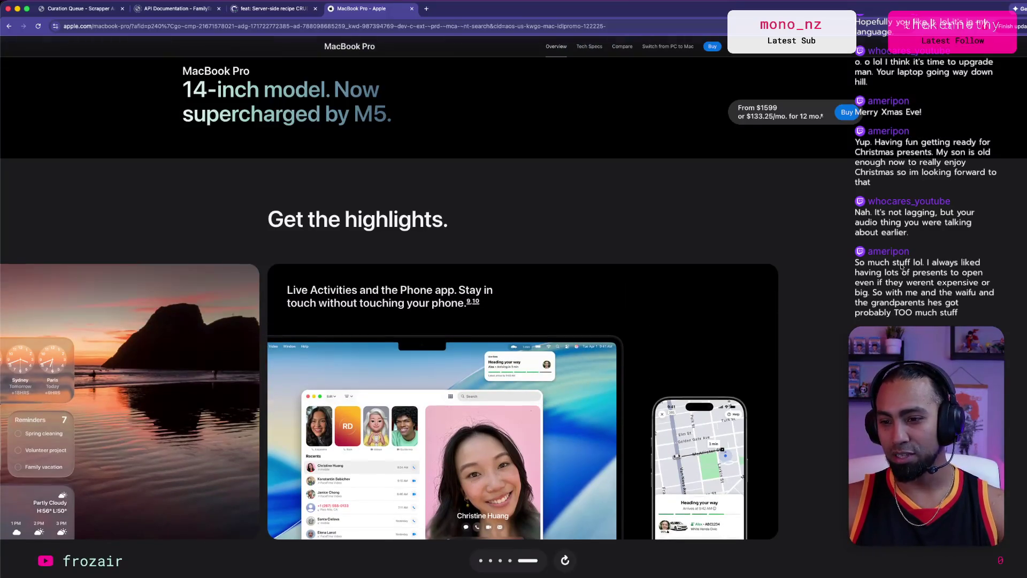
pyautogui.scroll(-1, 902, 265)
pyautogui.scroll(-1, 917, 275)
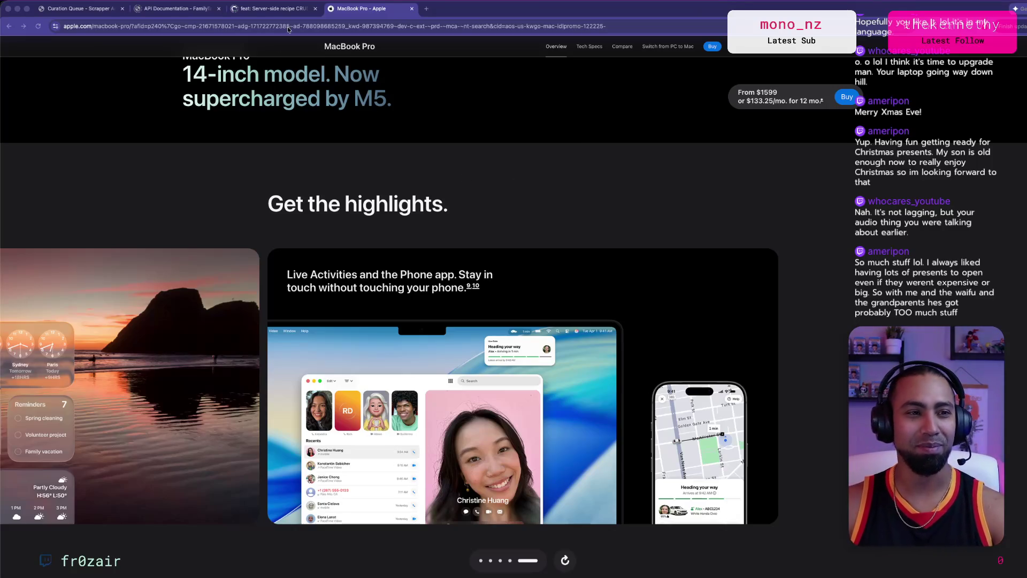
pyautogui.click(317, 15)
pyautogui.click(352, 14)
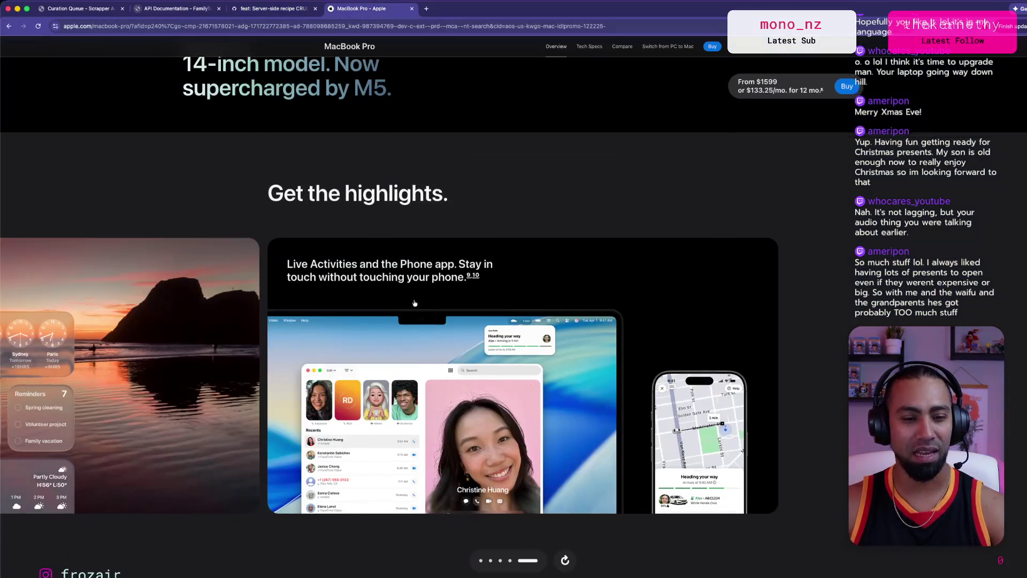
pyautogui.scroll(-10, 402, 321)
pyautogui.scroll(-15, 402, 317)
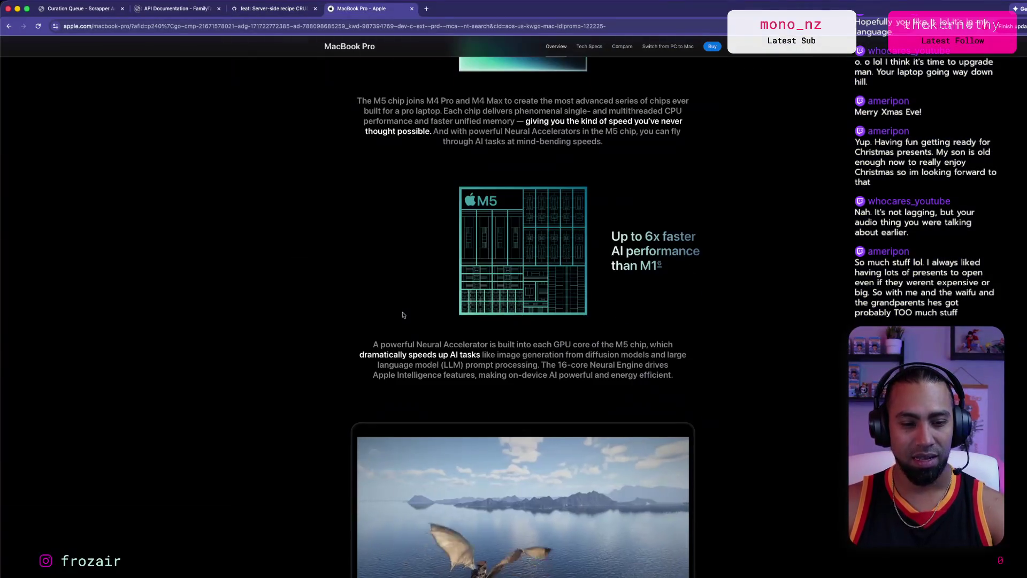
pyautogui.scroll(20, 401, 316)
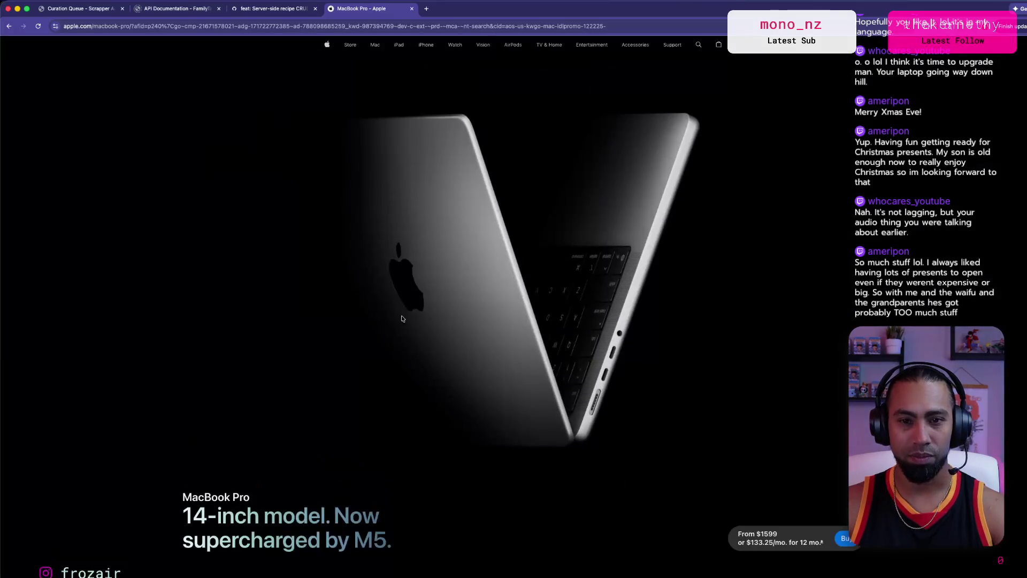
# Step: On the Buy MacBook Pro page, browse the 14- and 16-inch models and filter to M4 Max
pyautogui.click(846, 450)
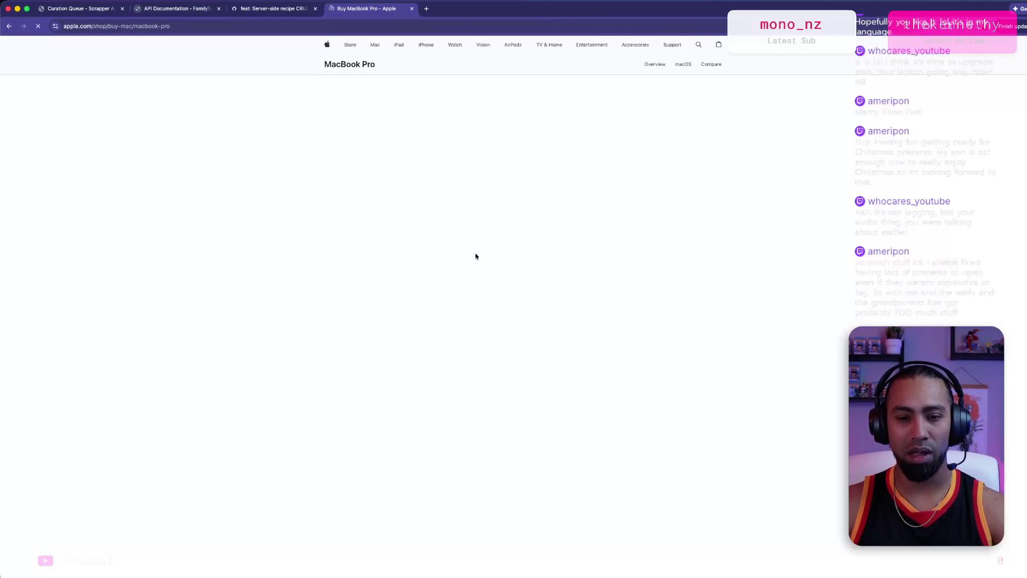
pyautogui.scroll(-1, 471, 254)
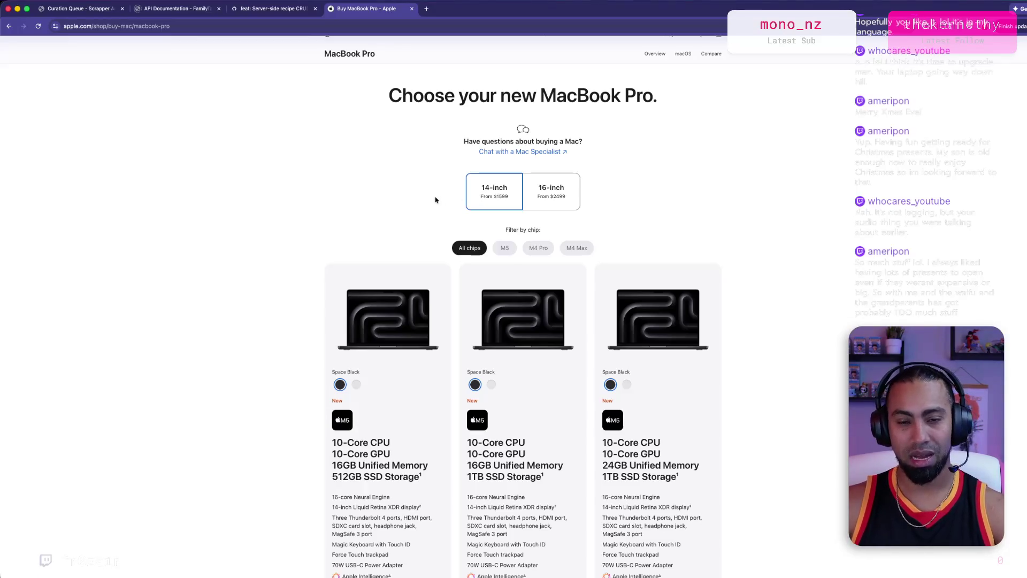
pyautogui.click(549, 203)
pyautogui.click(485, 205)
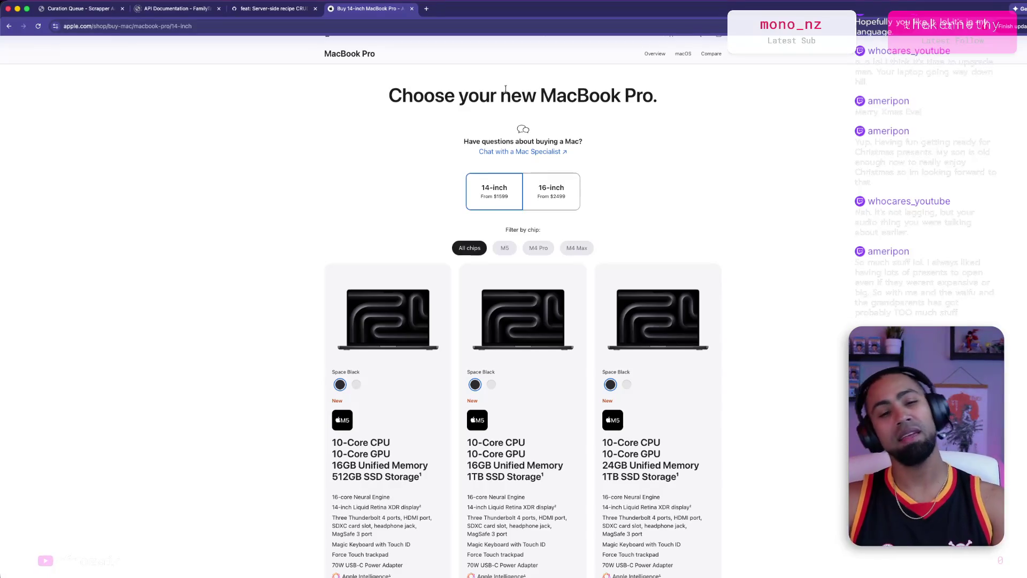
pyautogui.click(563, 189)
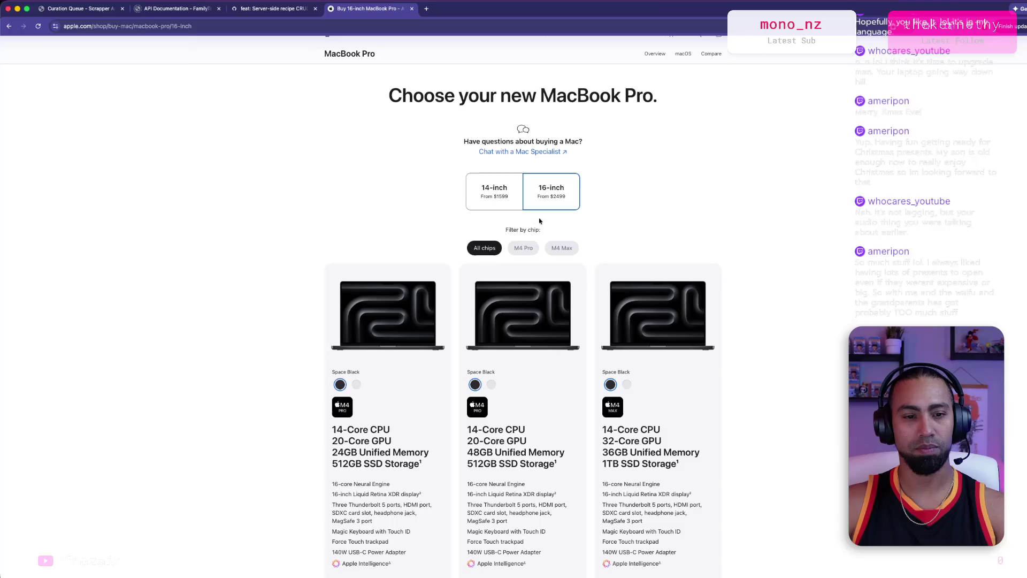
pyautogui.click(568, 248)
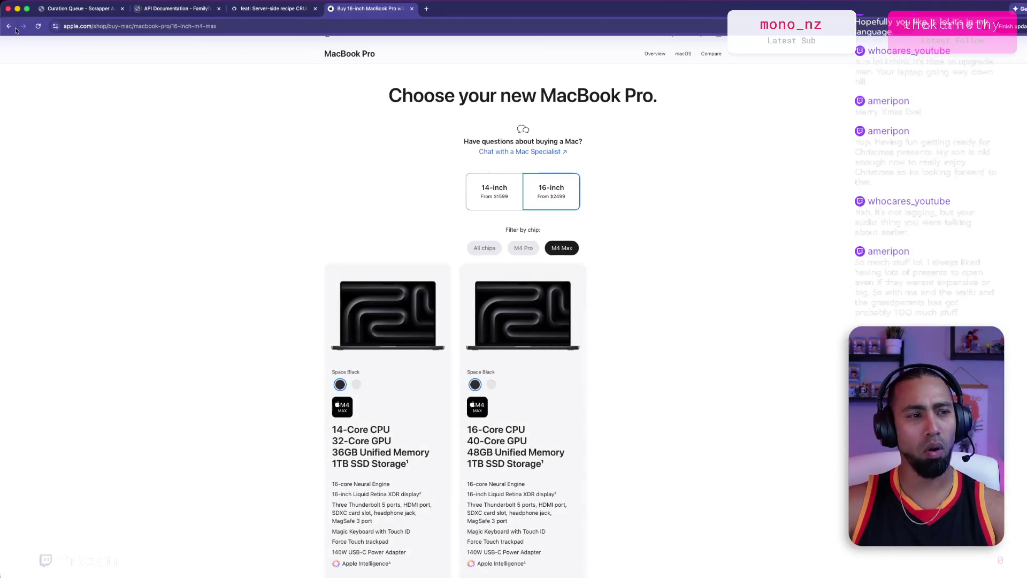
pyautogui.click(9, 26)
# Step: Reopen the buy page, show 16-inch M4 Max models, and select the 16-core model
pyautogui.moveTo(307, 454); pyautogui.dragTo(376, 457)
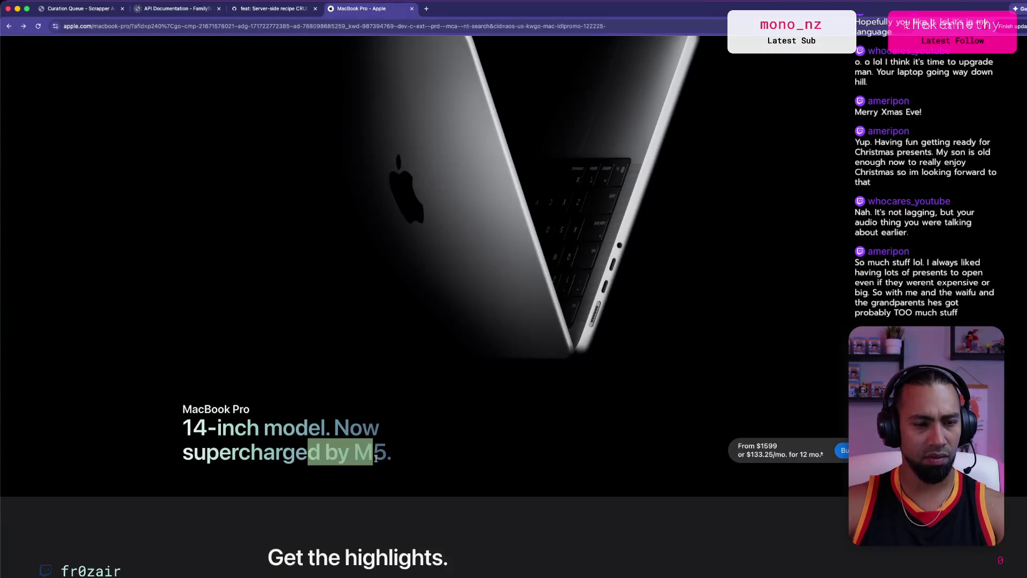
pyautogui.click(844, 450)
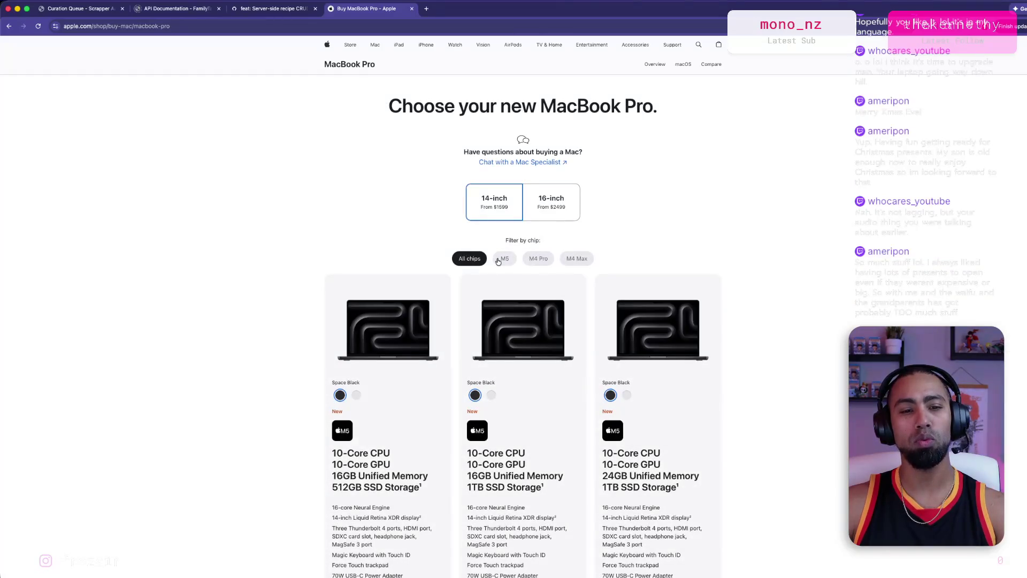
pyautogui.click(503, 259)
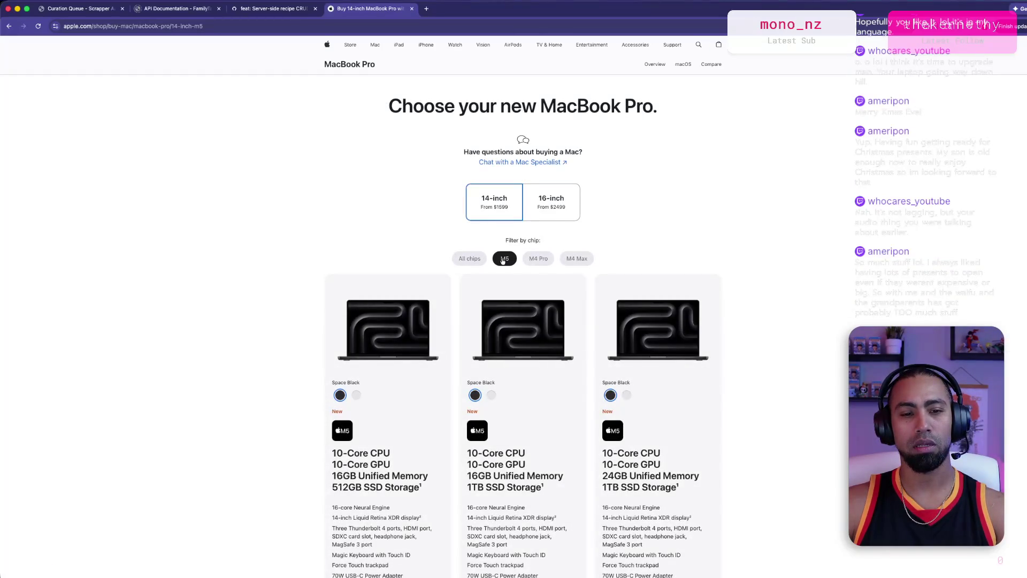
pyautogui.click(536, 211)
pyautogui.click(569, 262)
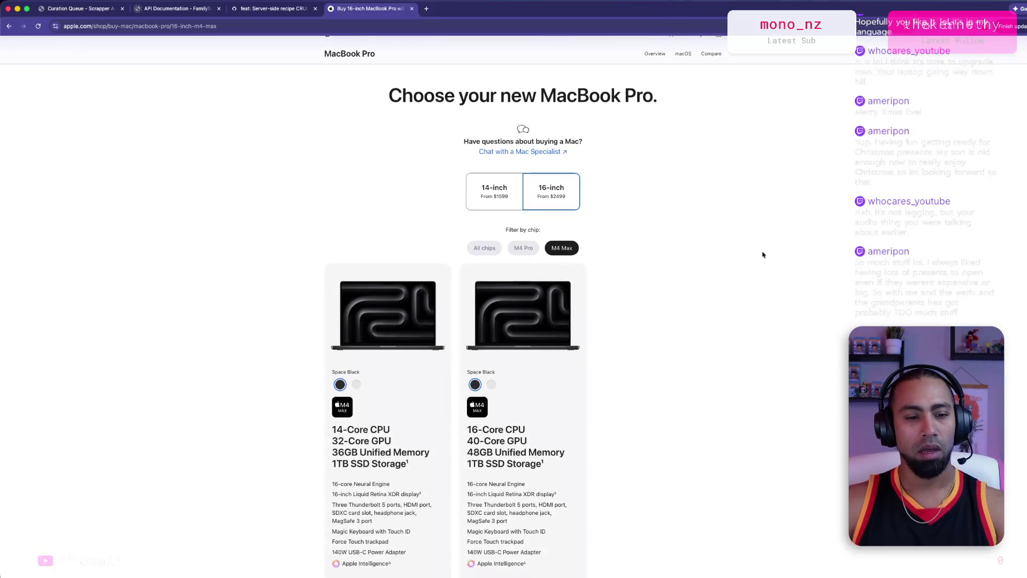
pyautogui.scroll(-3, 658, 289)
pyautogui.scroll(-1, 658, 289)
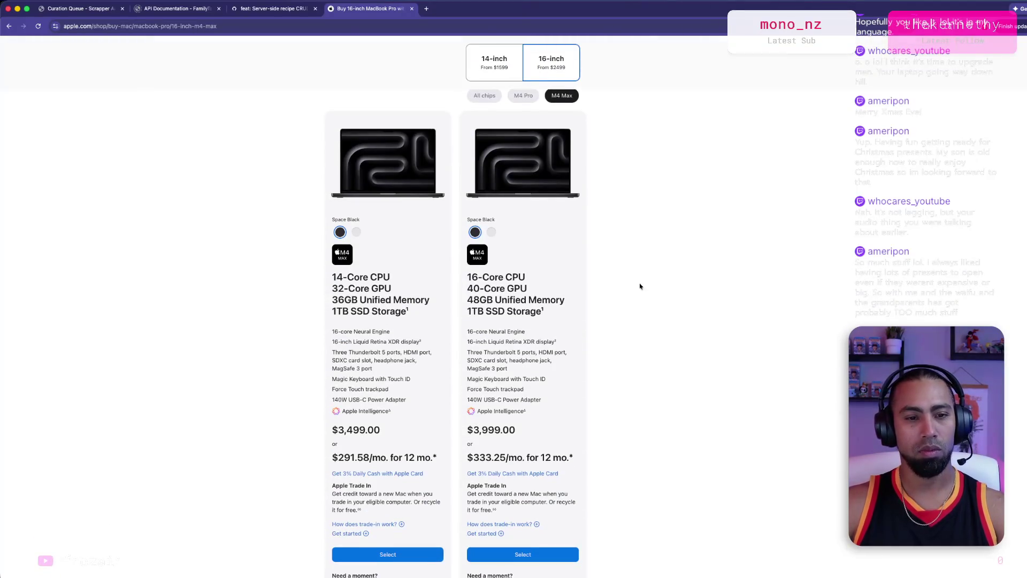
pyautogui.scroll(-1, 482, 289)
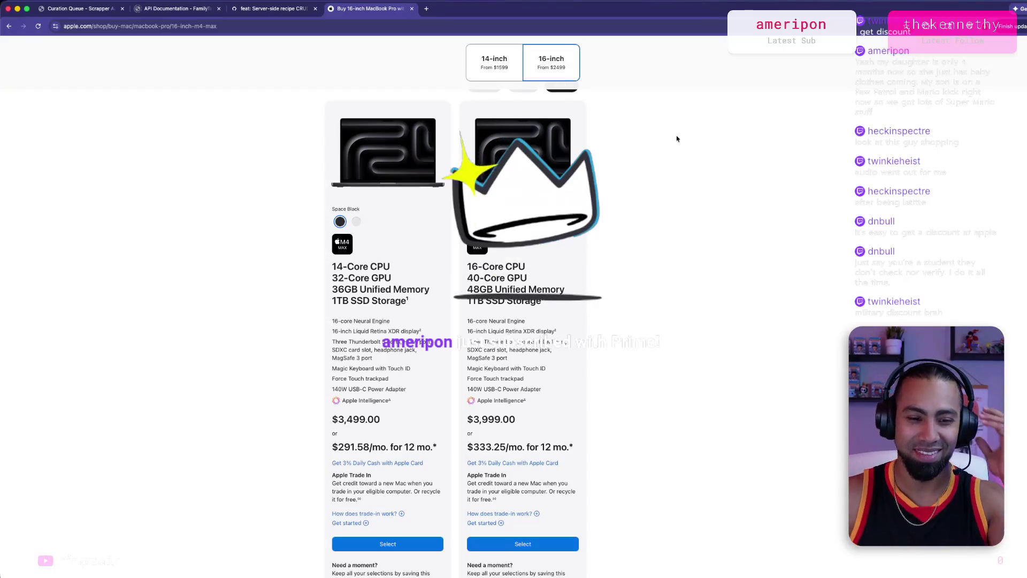
pyautogui.scroll(-5, 722, 364)
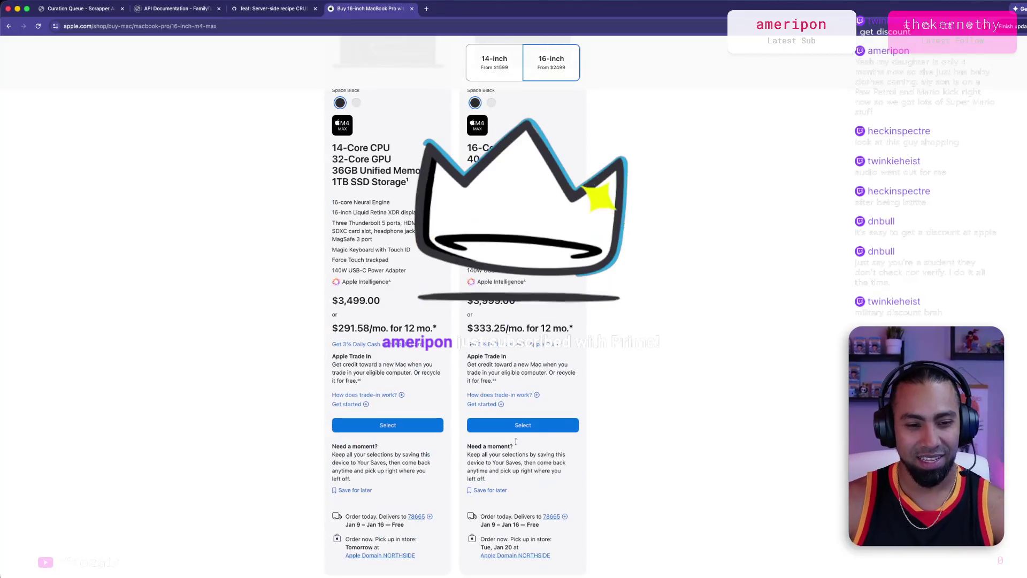
pyautogui.click(538, 427)
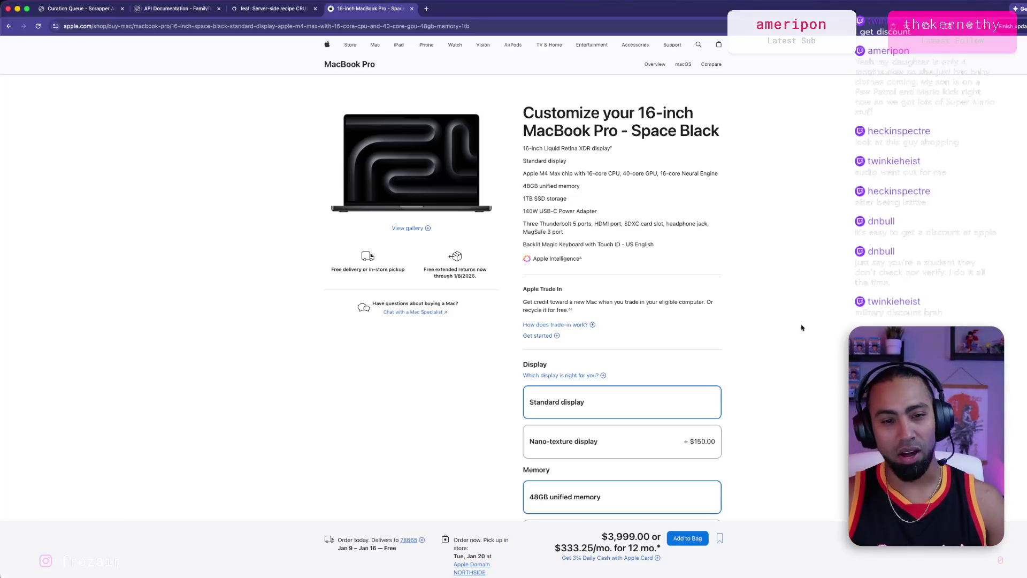
# Step: Review the $3,999 Space Black Customize page, then return to the recipe CRUD pull request tab
pyautogui.scroll(-2, 669, 273)
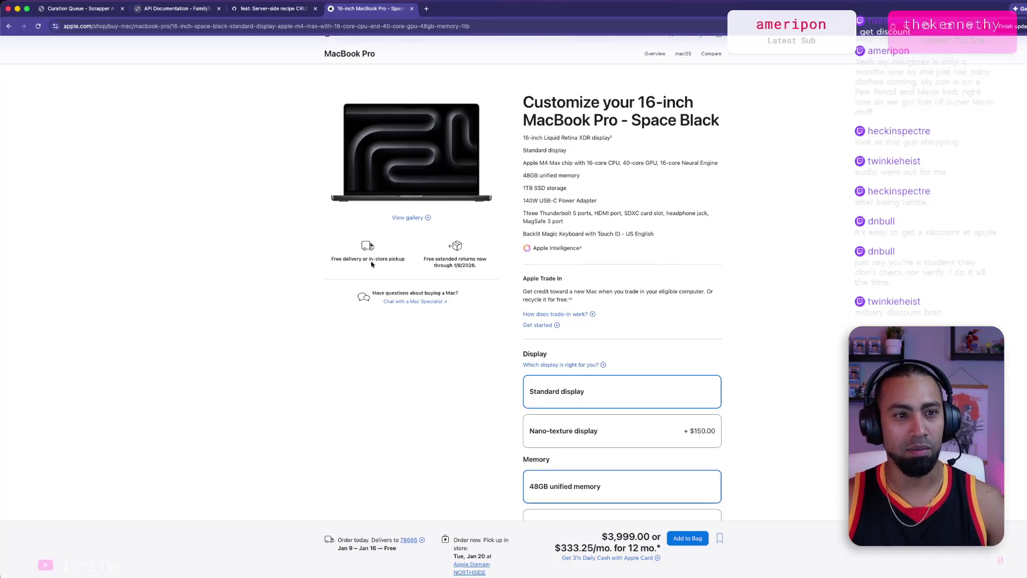
pyautogui.click(264, 13)
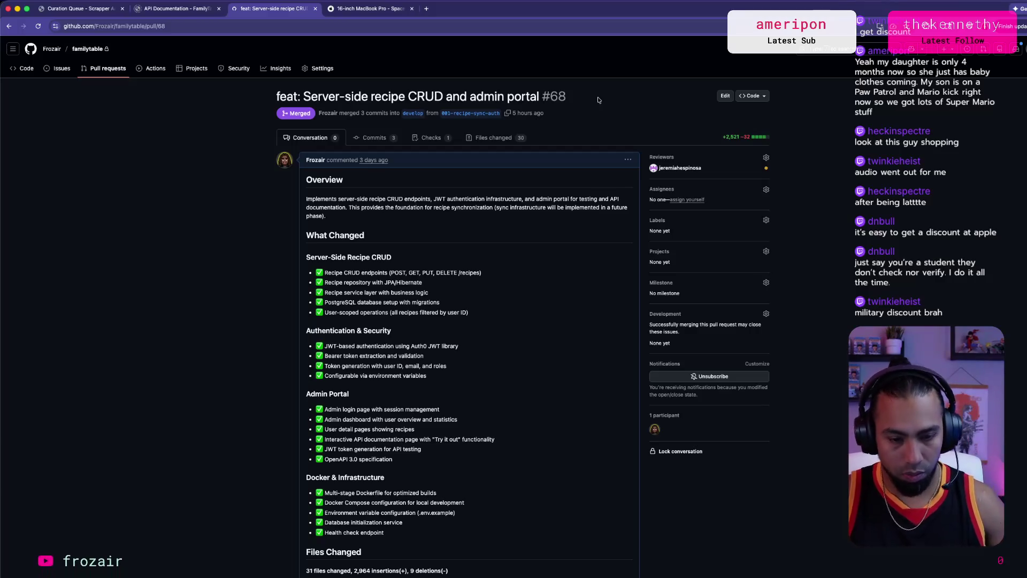
# Step: Type and clear stray address-bar text, then return to the 16-inch MacBook Pro configuration tab
pyautogui.click(367, 30)
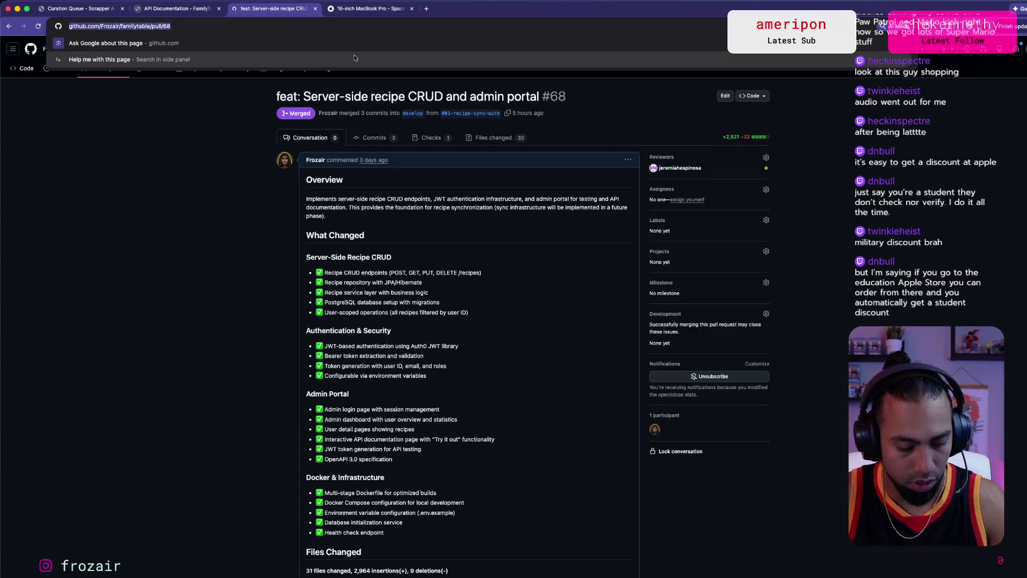
pyautogui.write('hashsahasd')
pyautogui.press('super+a')
pyautogui.press('BackSpace')
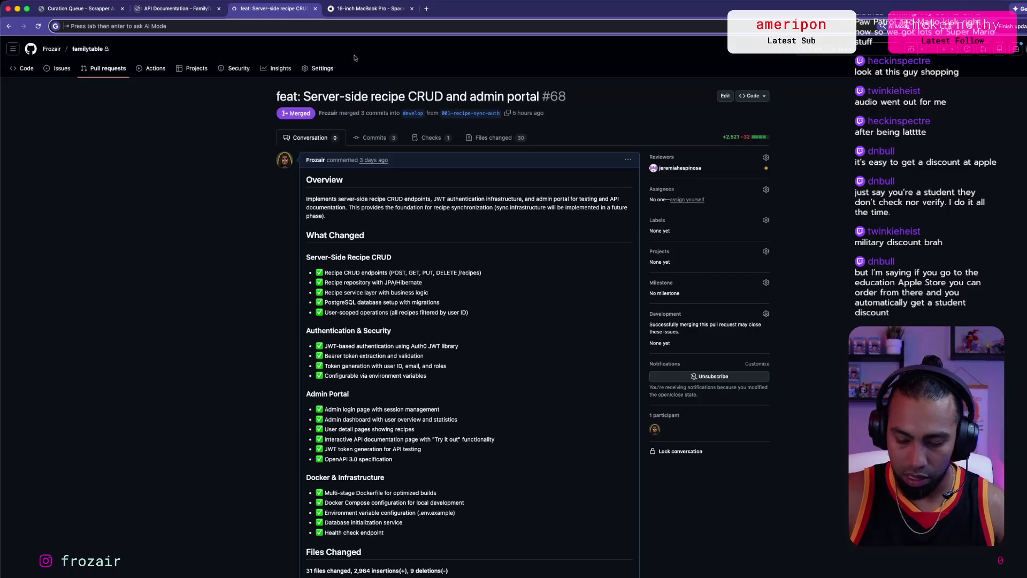
pyautogui.click(373, 9)
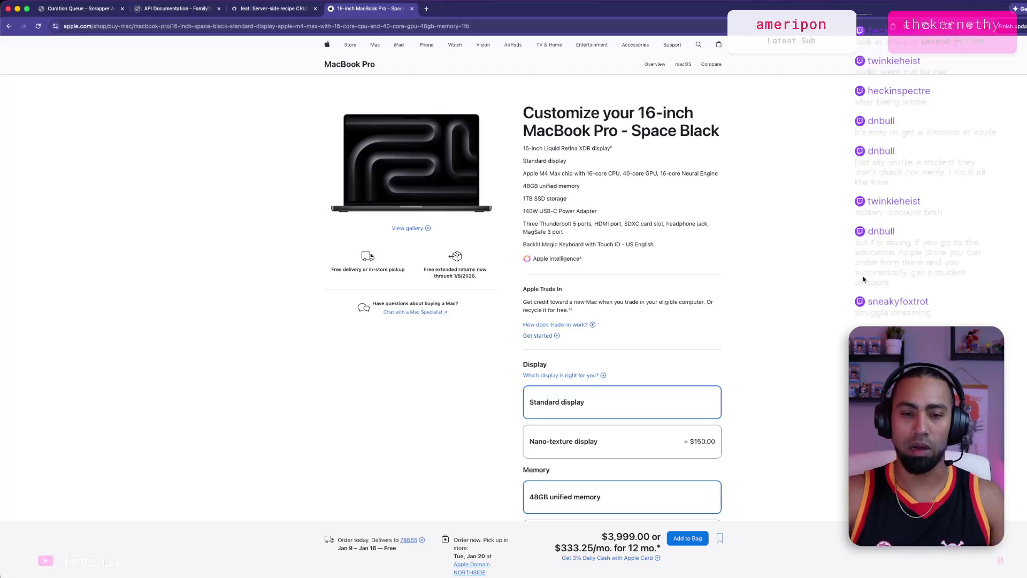
# Step: Zoom the 16-inch MacBook Pro configurator page in to about 125%
pyautogui.press('super+equal')
pyautogui.press('super+equal')
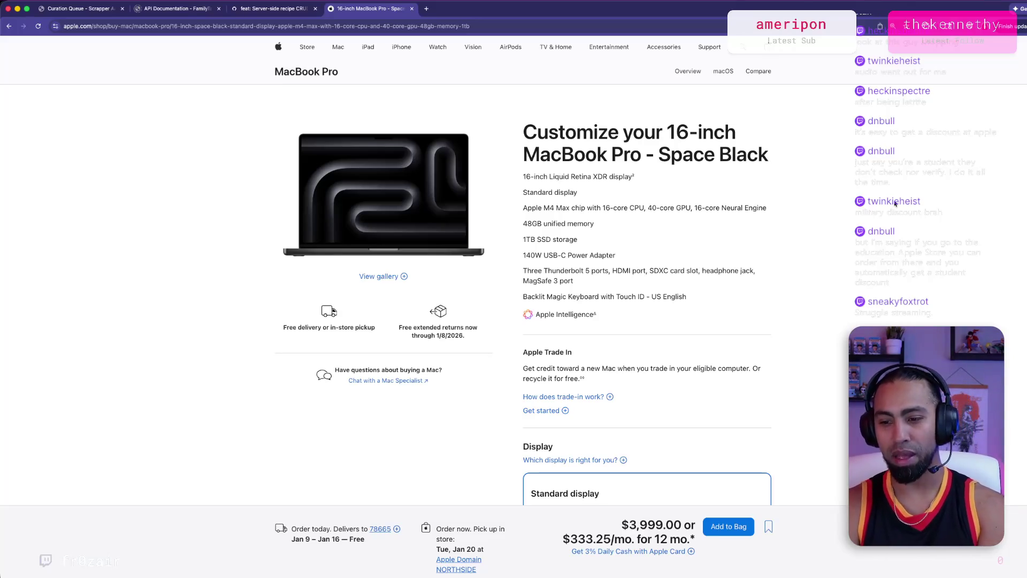
pyautogui.click(470, 31)
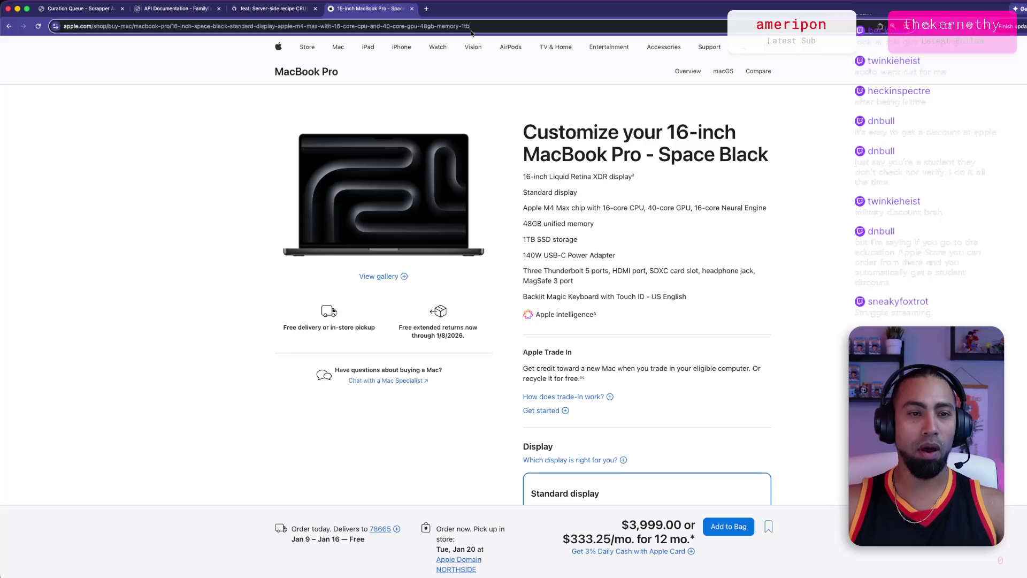
# Step: Search Google for 'apple education store'
pyautogui.write('edu')
pyautogui.press('BackSpace')
pyautogui.press('BackSpace')
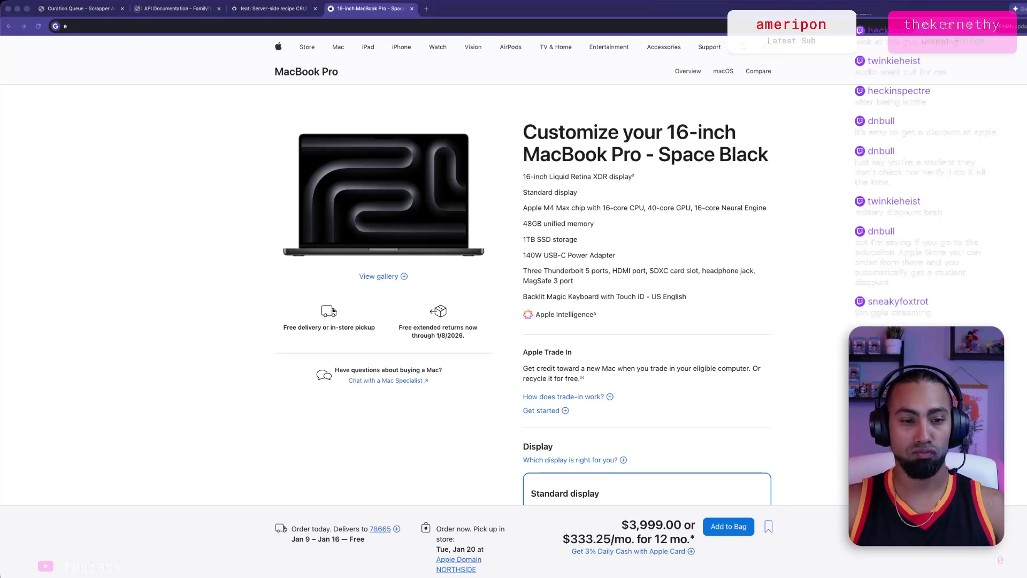
pyautogui.click(345, 23)
pyautogui.write('apple edi')
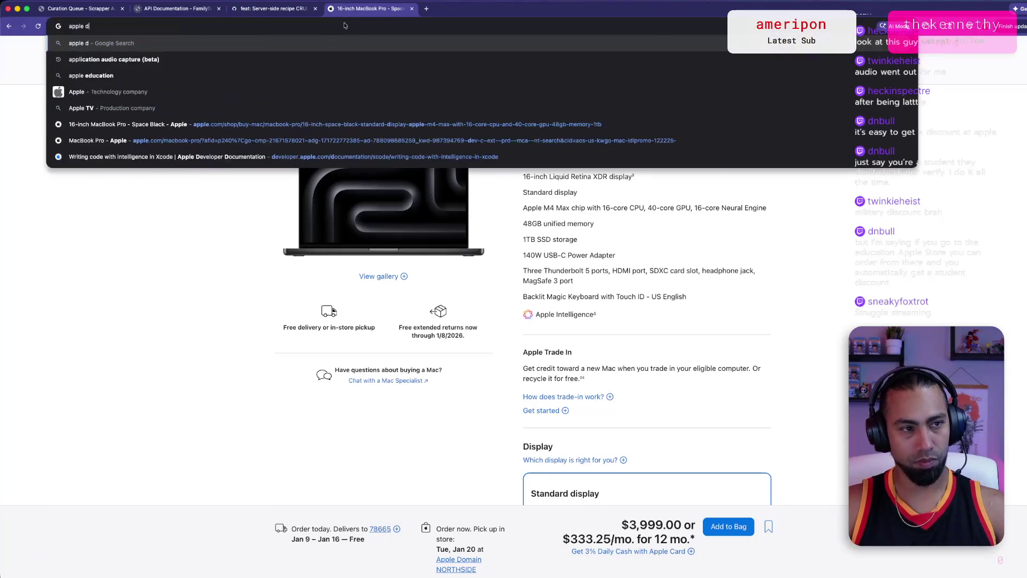
pyautogui.write('cation s')
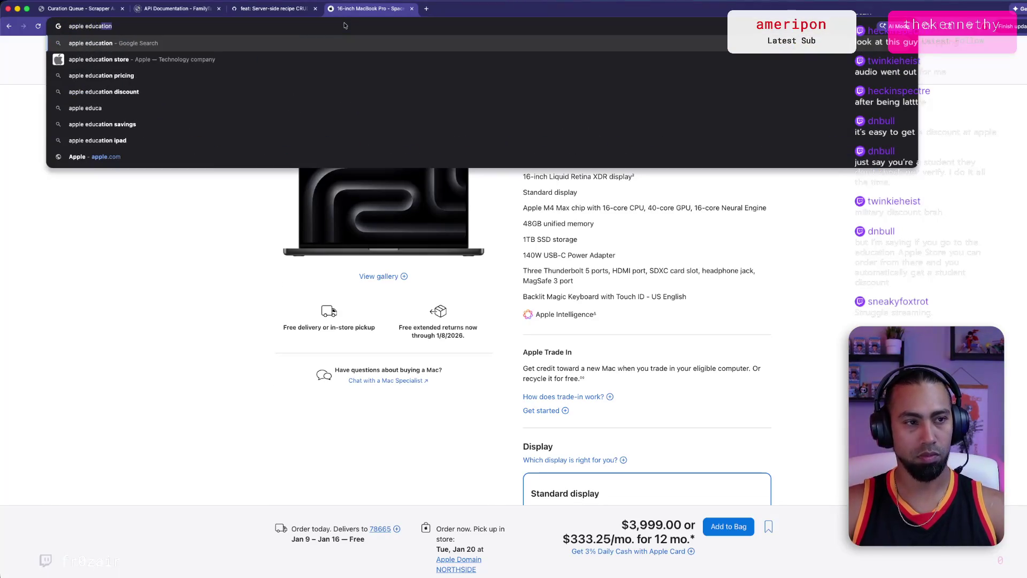
pyautogui.press('Return')
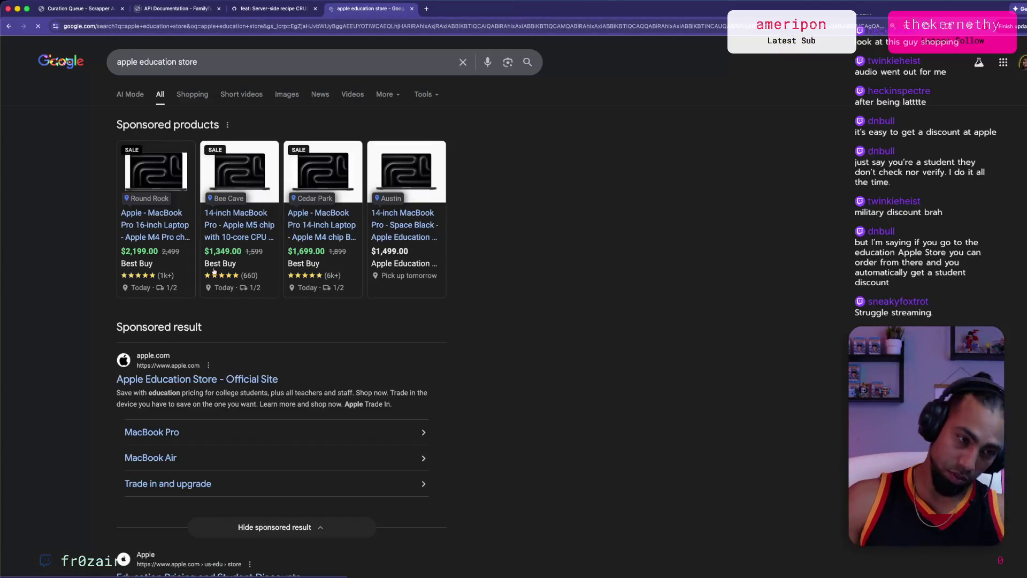
# Step: Open Apple's Education Store and go to its MacBook Pro buying page
pyautogui.click(244, 382)
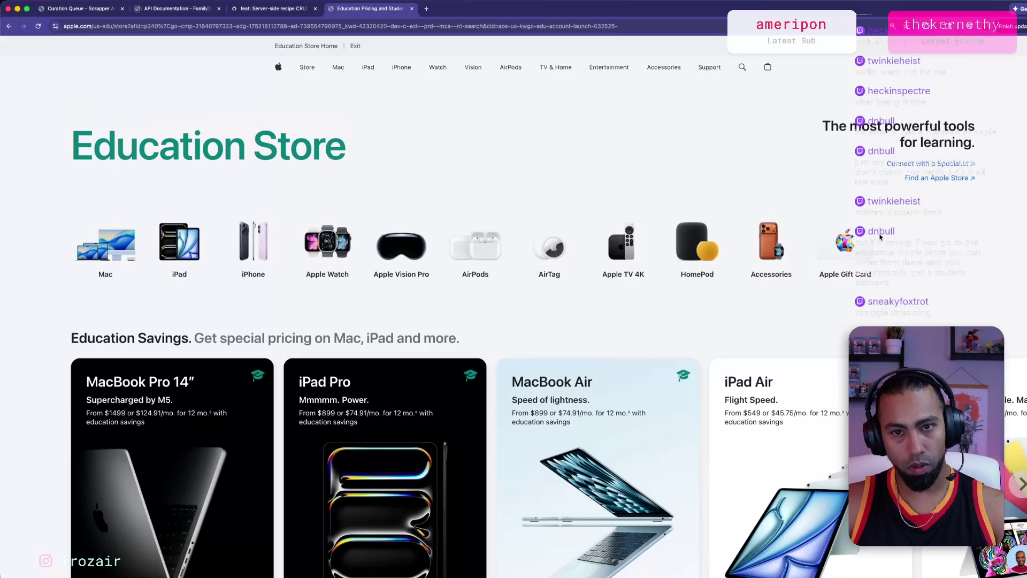
pyautogui.click(341, 67)
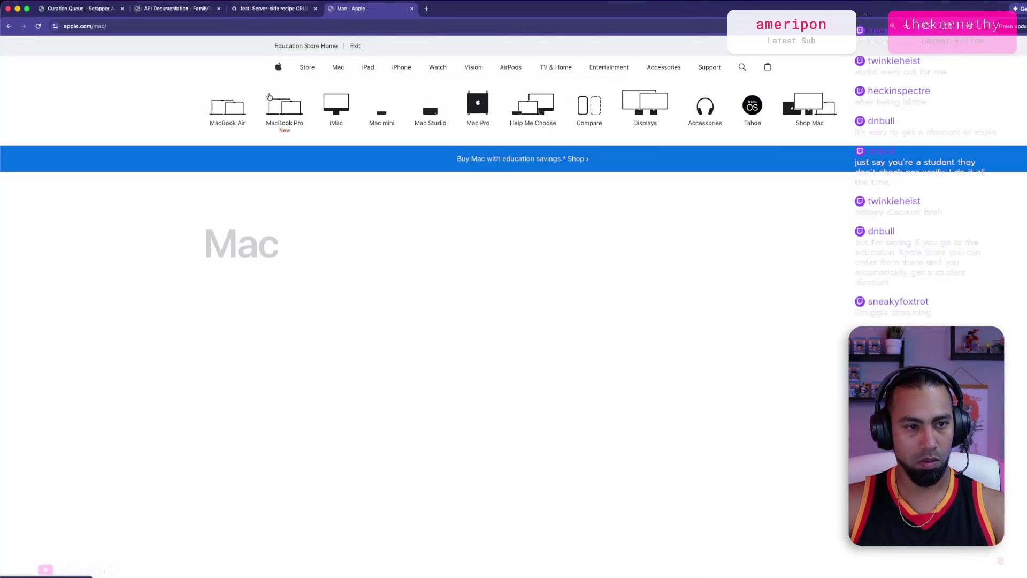
pyautogui.click(285, 105)
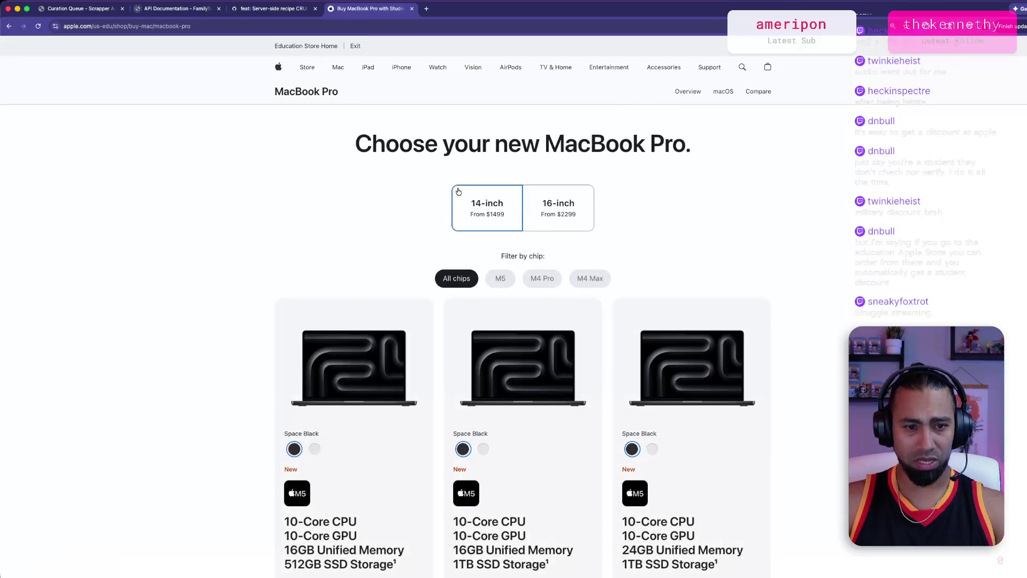
# Step: Show the education-priced 16-inch MacBook Pro models and scroll through them
pyautogui.click(558, 201)
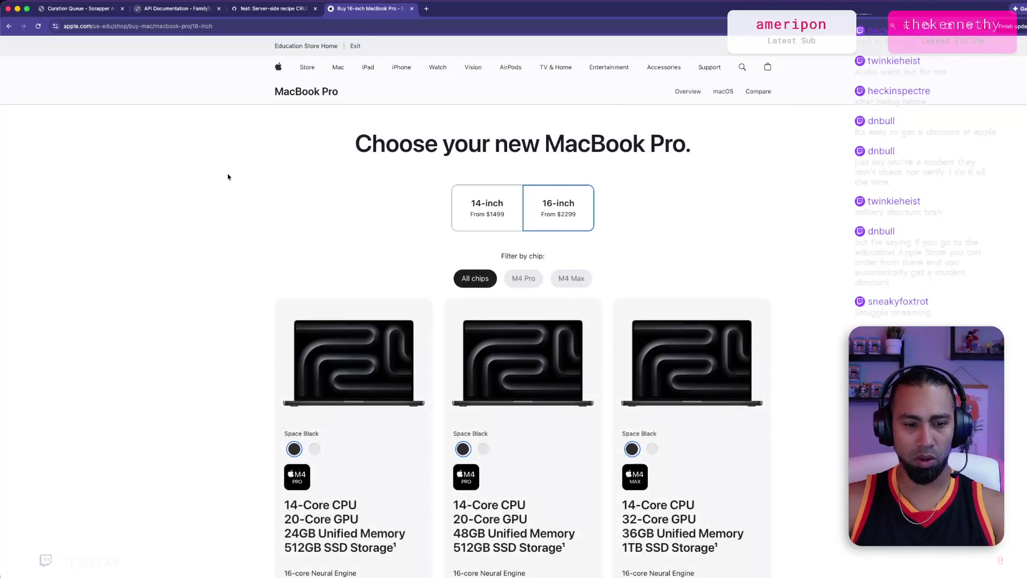
pyautogui.scroll(-3, 203, 250)
pyautogui.scroll(-3, 202, 250)
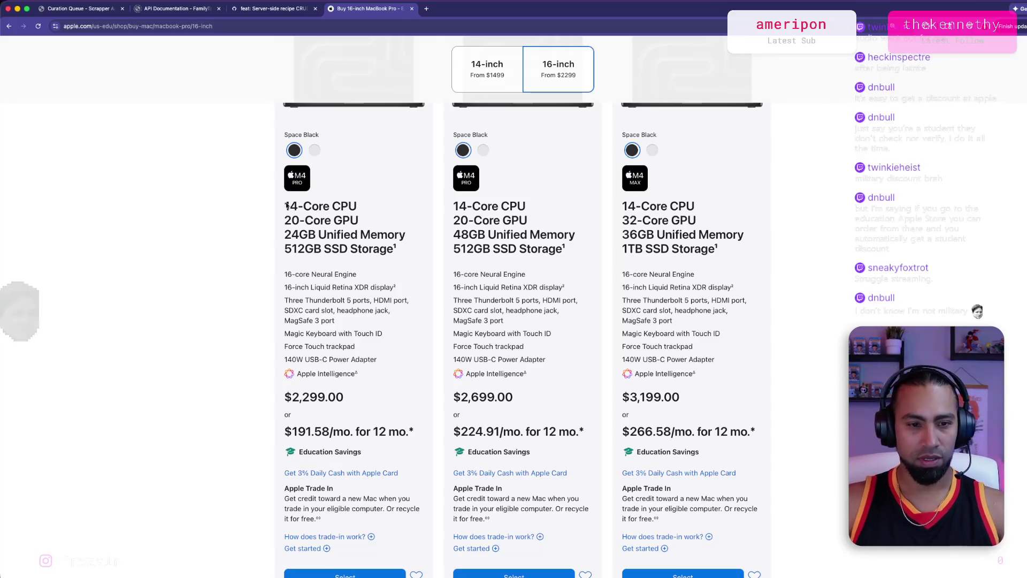
pyautogui.scroll(1, 259, 210)
pyautogui.scroll(-3, 530, 256)
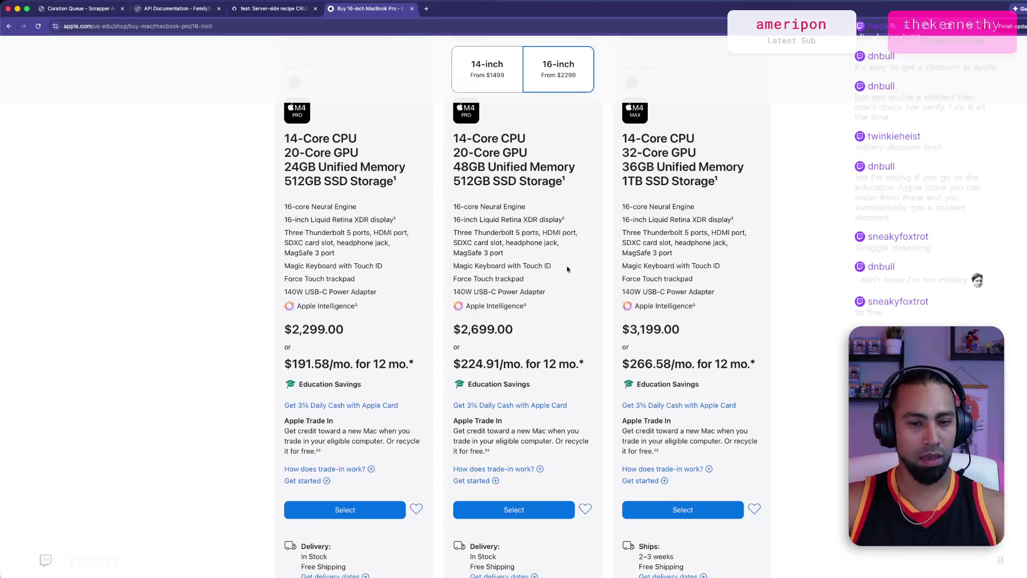
pyautogui.scroll(-3, 568, 269)
pyautogui.scroll(10, 608, 246)
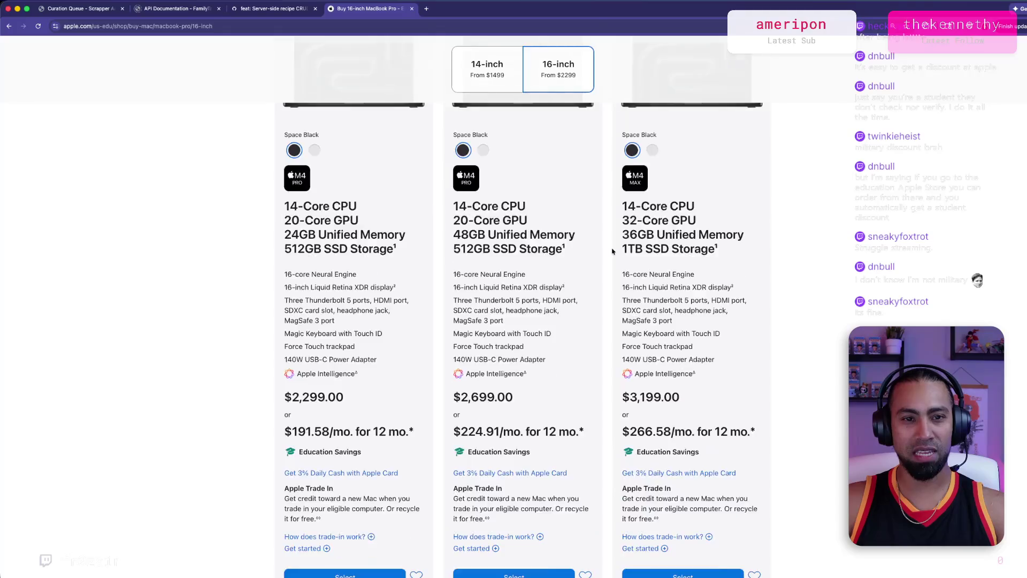
# Step: Filter to M4 Max, compare the $3,199 and $3,699 cards, and select the $3,699 model
pyautogui.click(570, 168)
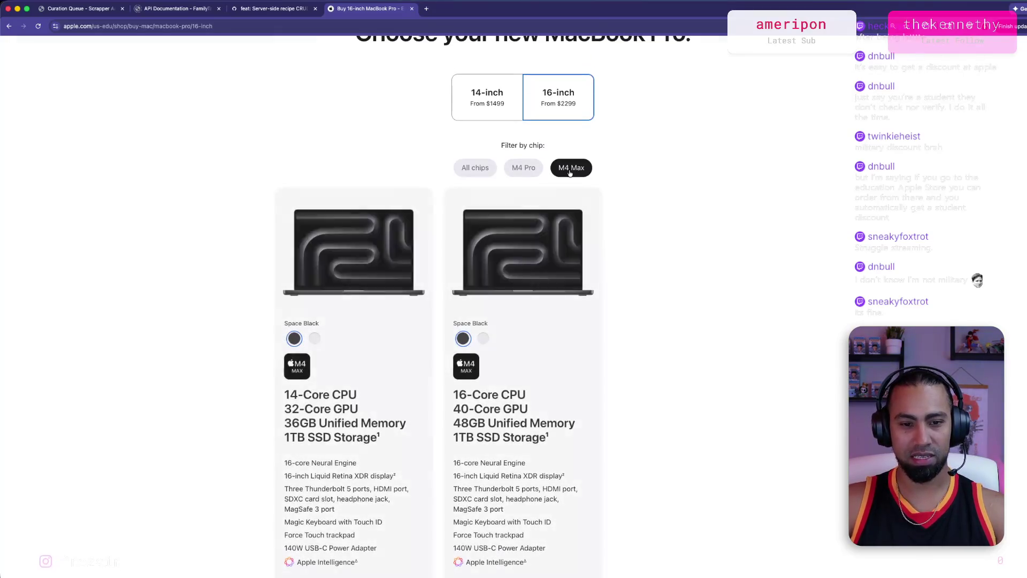
pyautogui.scroll(-5, 696, 202)
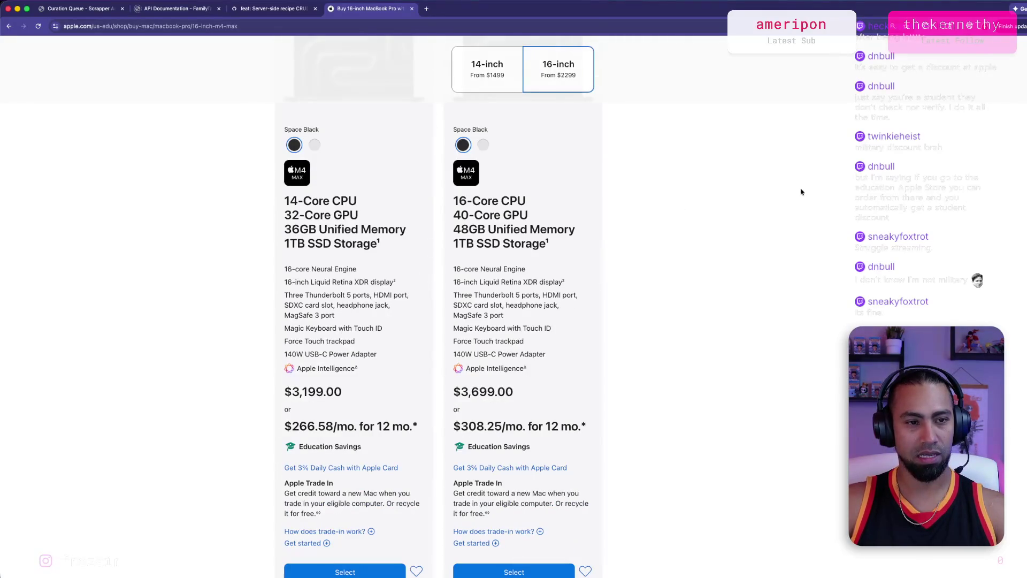
pyautogui.scroll(5, 792, 185)
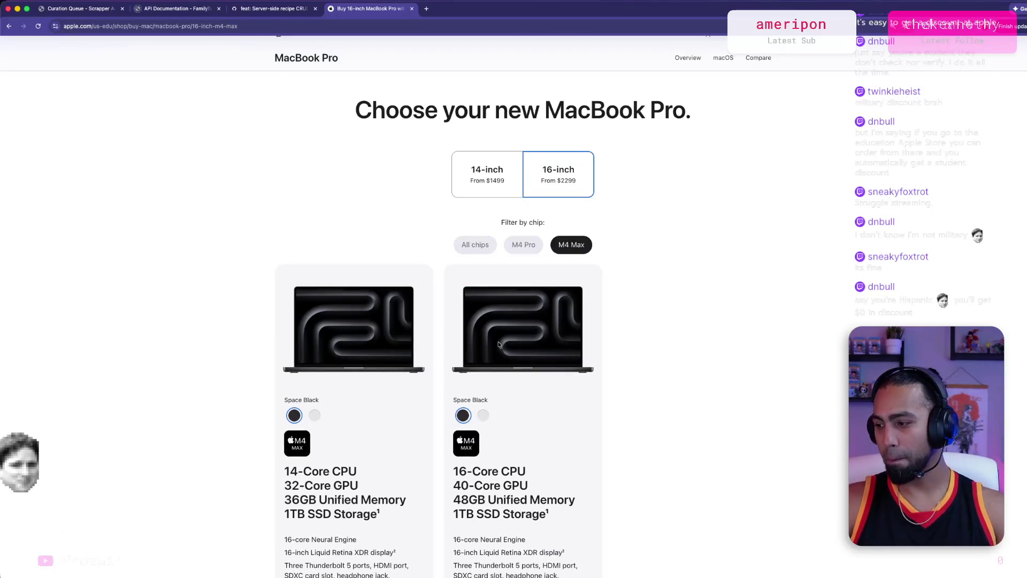
pyautogui.scroll(-1, 595, 336)
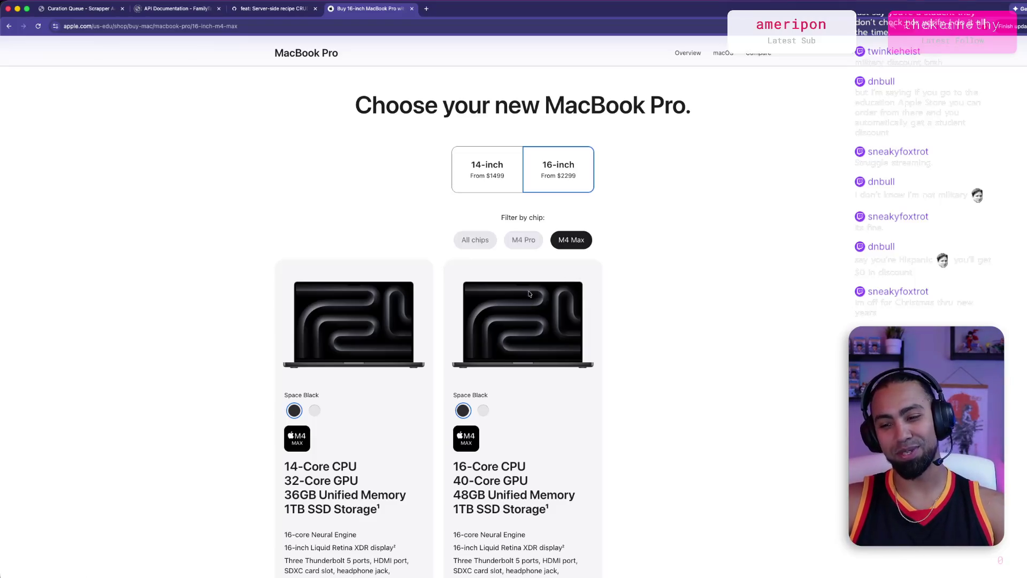
pyautogui.scroll(-3, 366, 357)
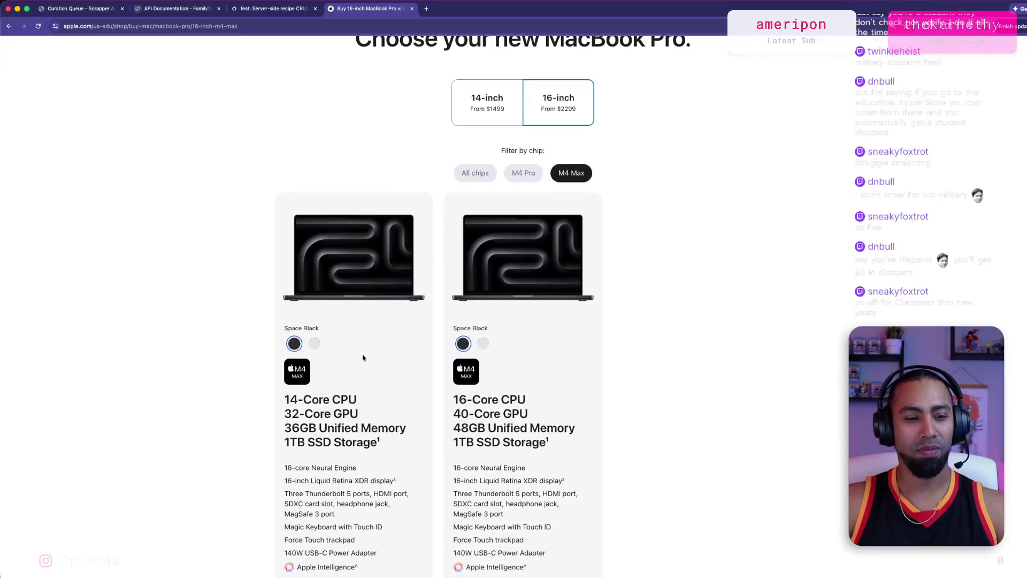
pyautogui.scroll(-5, 366, 357)
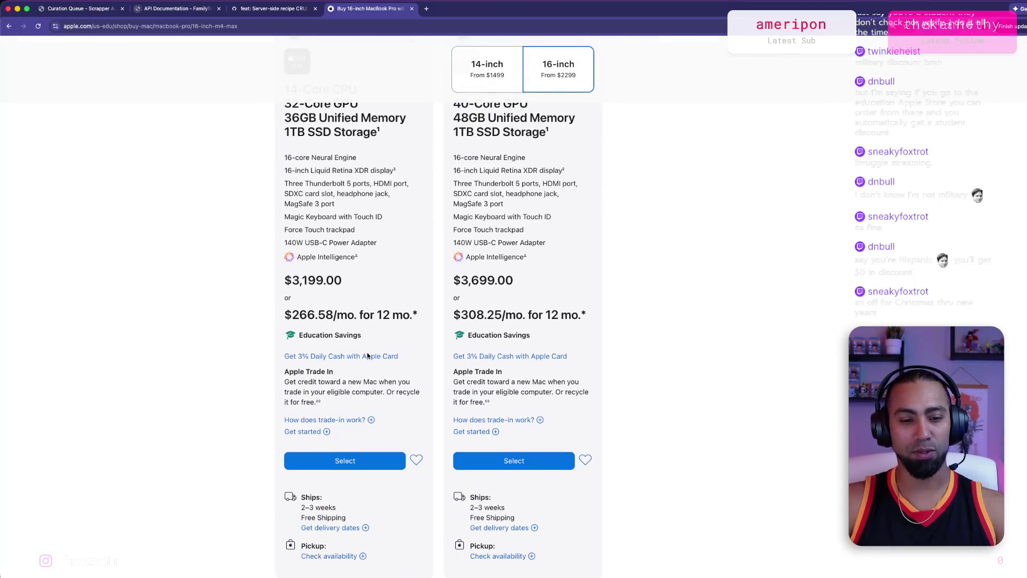
pyautogui.scroll(-6, 374, 356)
pyautogui.scroll(7, 399, 355)
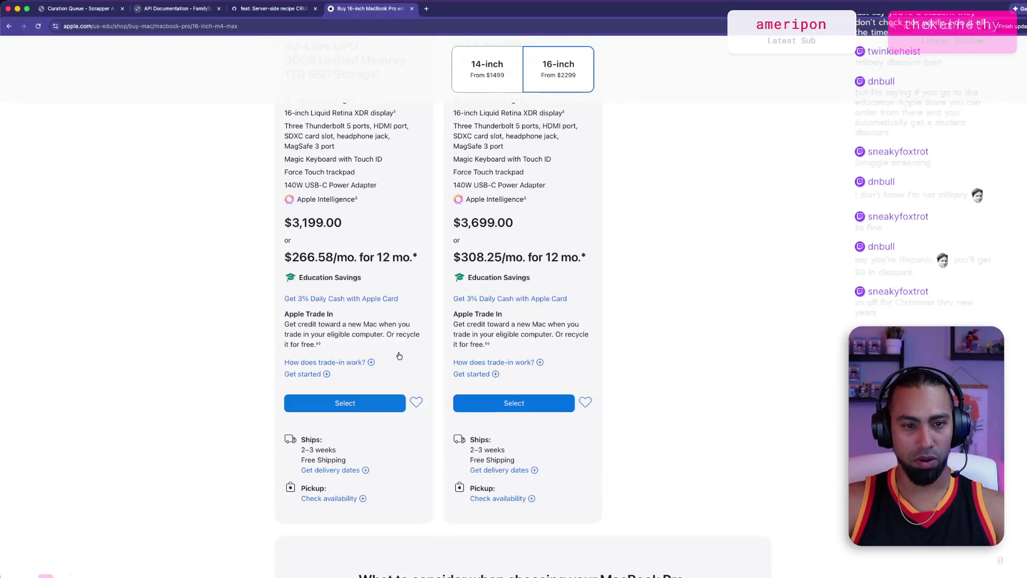
pyautogui.scroll(4, 399, 355)
pyautogui.scroll(-5, 399, 356)
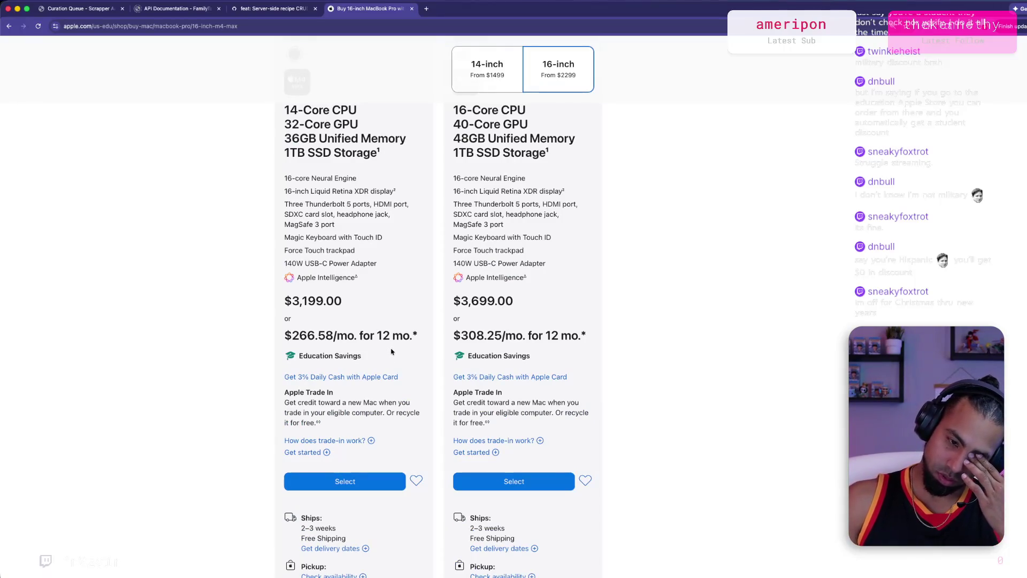
pyautogui.scroll(5, 588, 333)
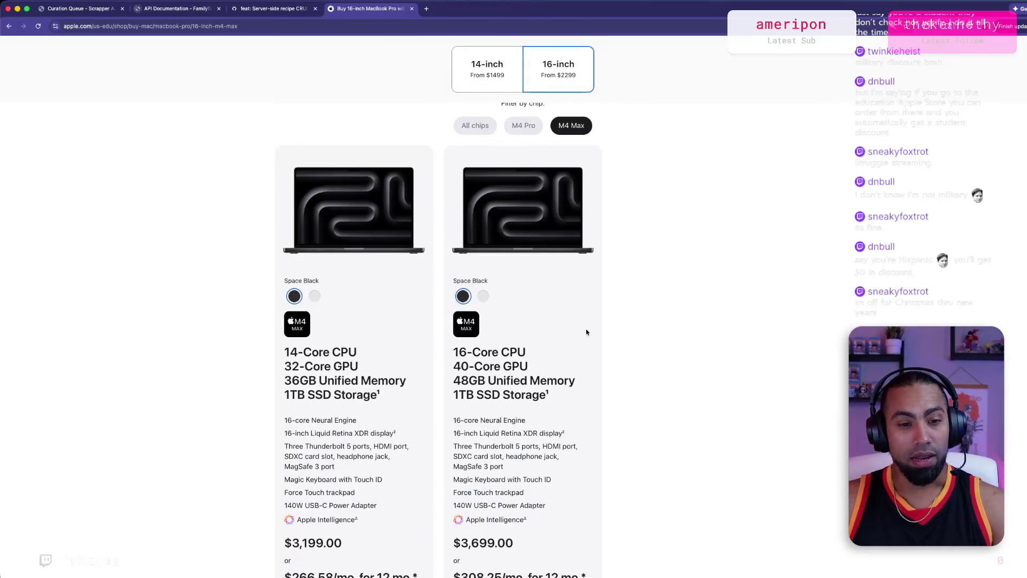
pyautogui.scroll(3, 587, 333)
pyautogui.scroll(-6, 587, 332)
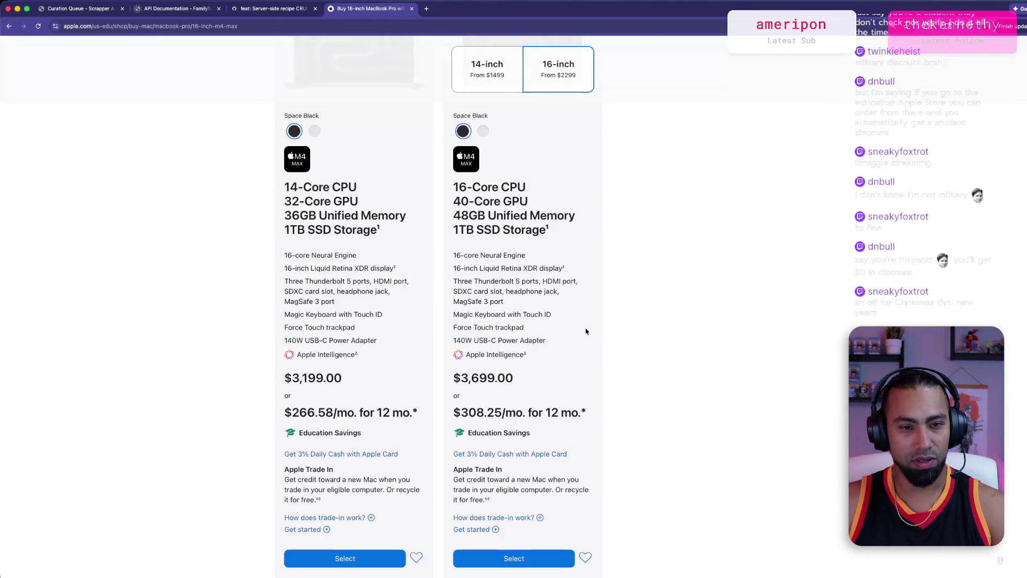
pyautogui.scroll(-2, 543, 455)
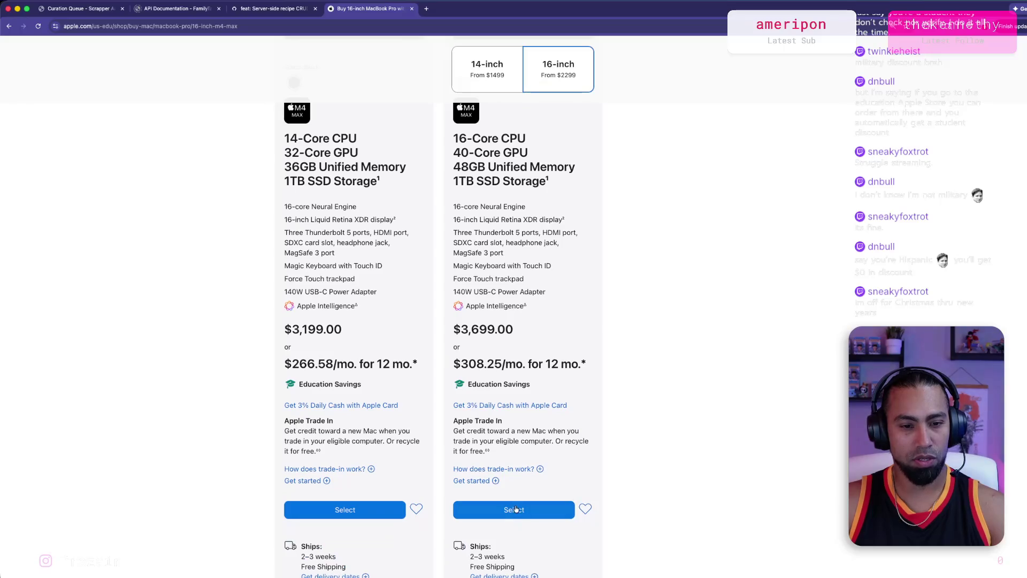
pyautogui.click(535, 511)
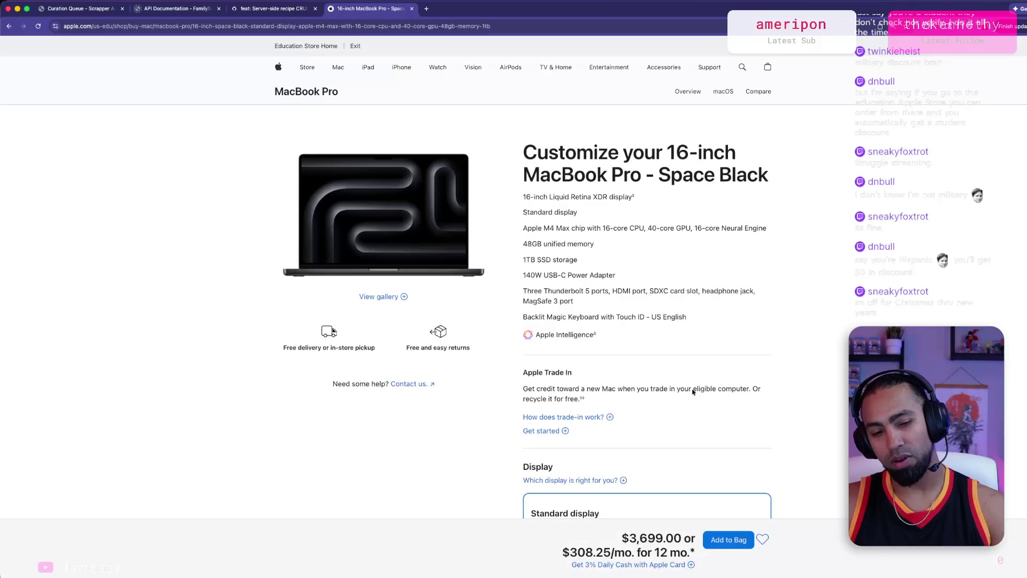
# Step: Choose the nano-texture display for $3,834.00 and open the 'Which display is right for you?' info
pyautogui.scroll(-2, 817, 366)
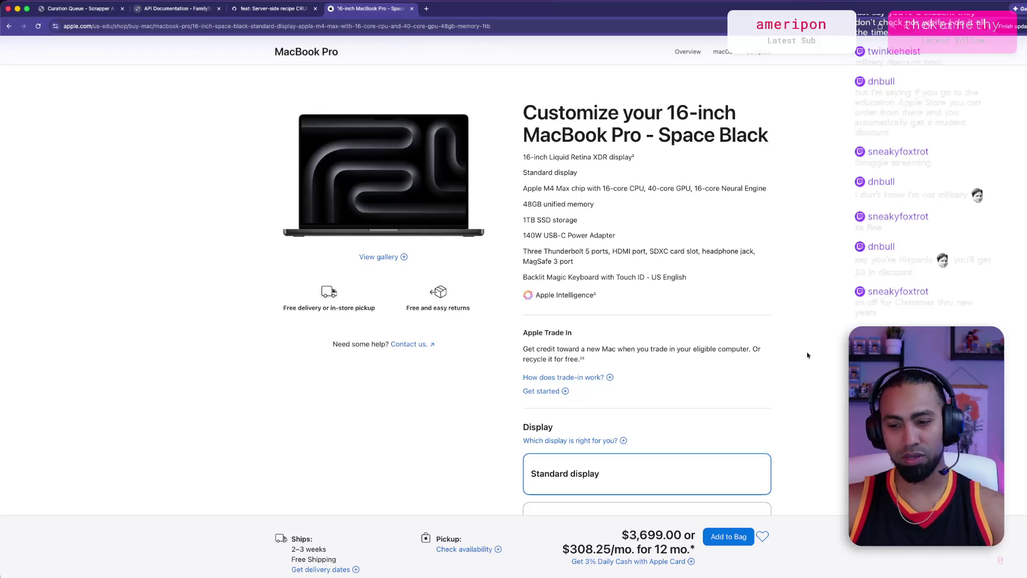
pyautogui.scroll(-3, 804, 353)
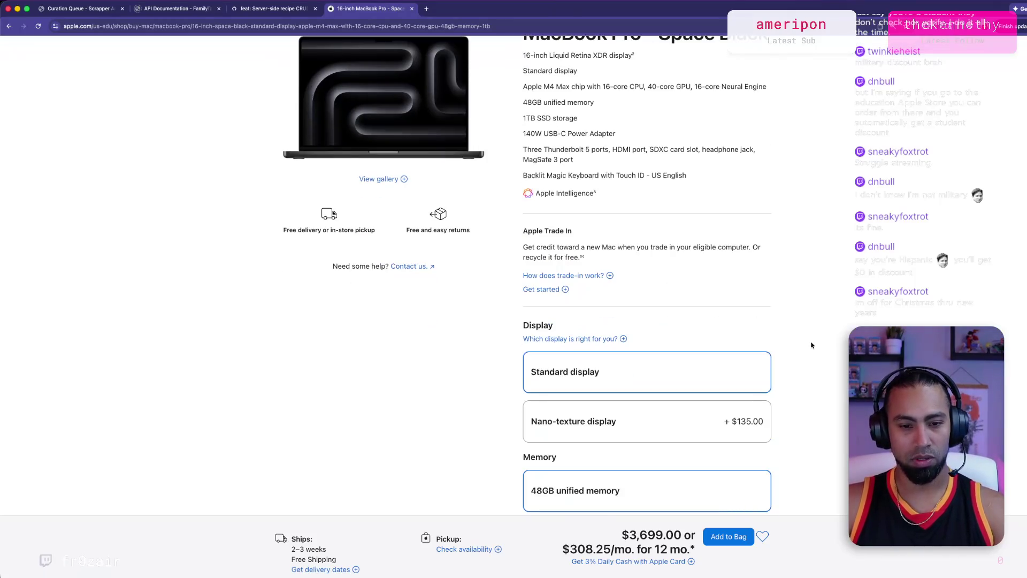
pyautogui.click(690, 449)
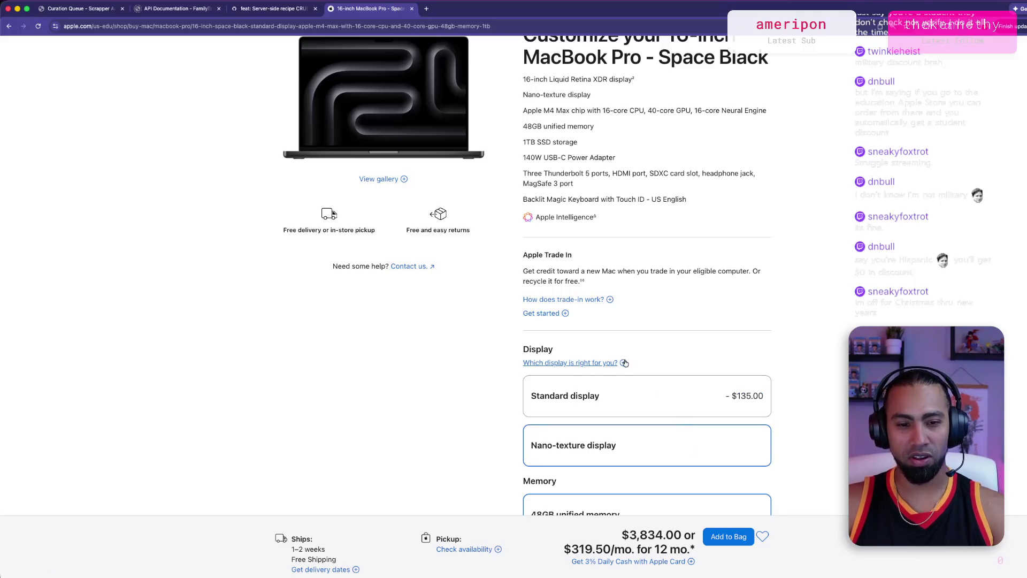
pyautogui.click(572, 364)
# Step: Read the nano-texture glare explanation, highlighting its paragraph, then close the Display info
pyautogui.moveTo(381, 464); pyautogui.dragTo(613, 465)
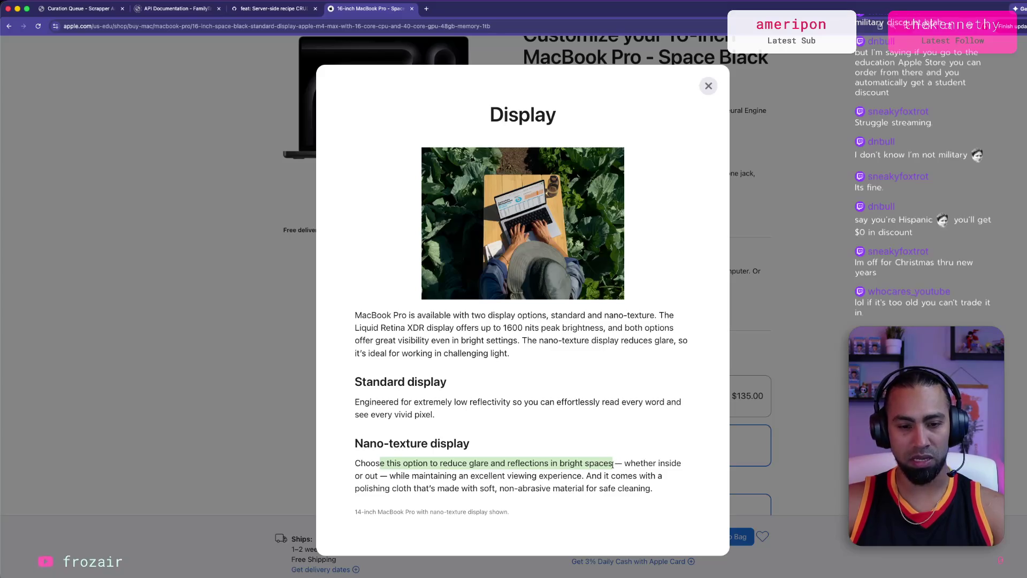
pyautogui.moveTo(355, 476); pyautogui.dragTo(585, 477)
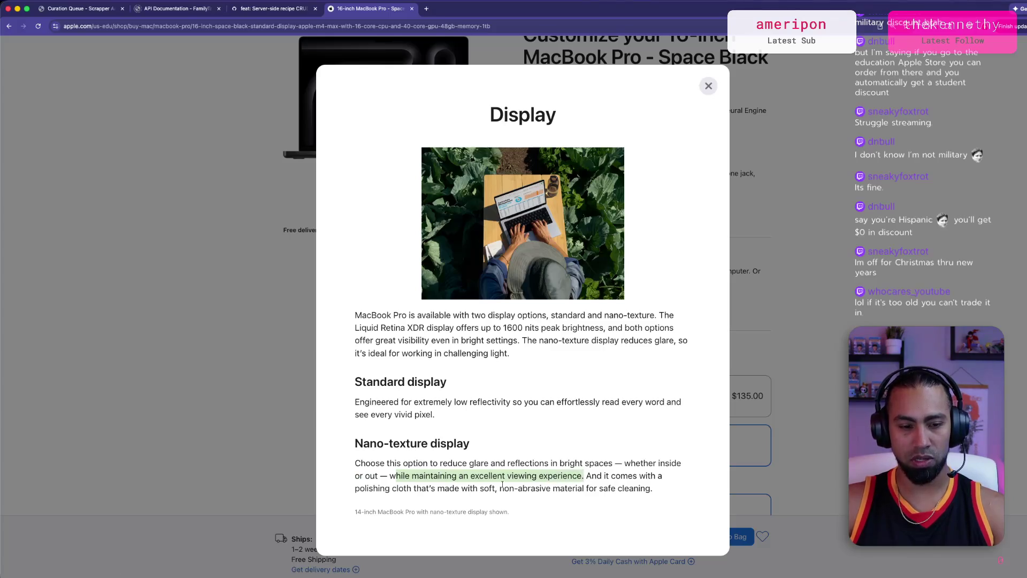
pyautogui.moveTo(381, 488); pyautogui.dragTo(531, 488)
pyautogui.tripleClick(538, 488)
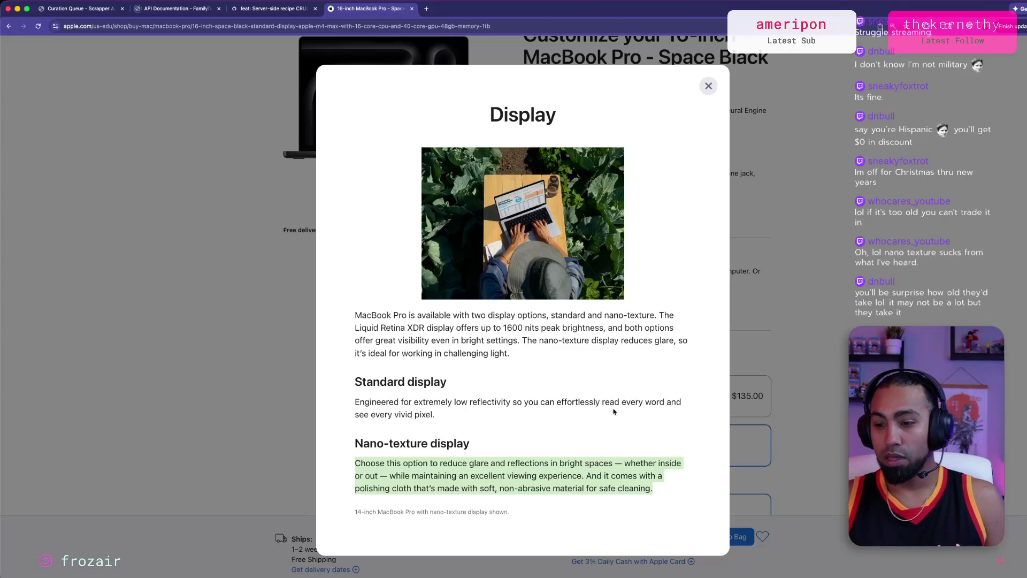
pyautogui.click(709, 86)
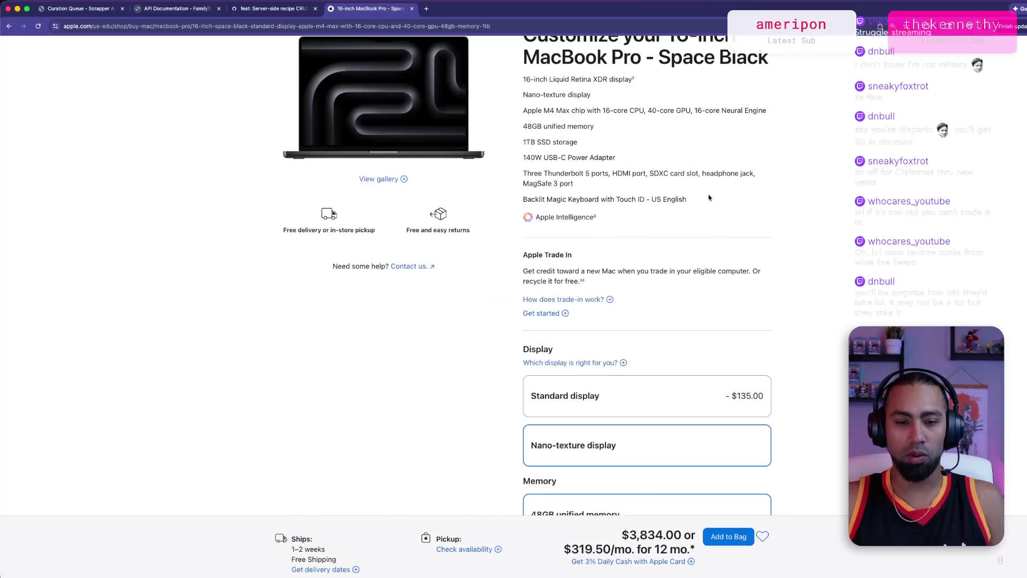
# Step: Revert to standard display and choose 128GB unified memory, totalling $4,599.00
pyautogui.click(654, 347)
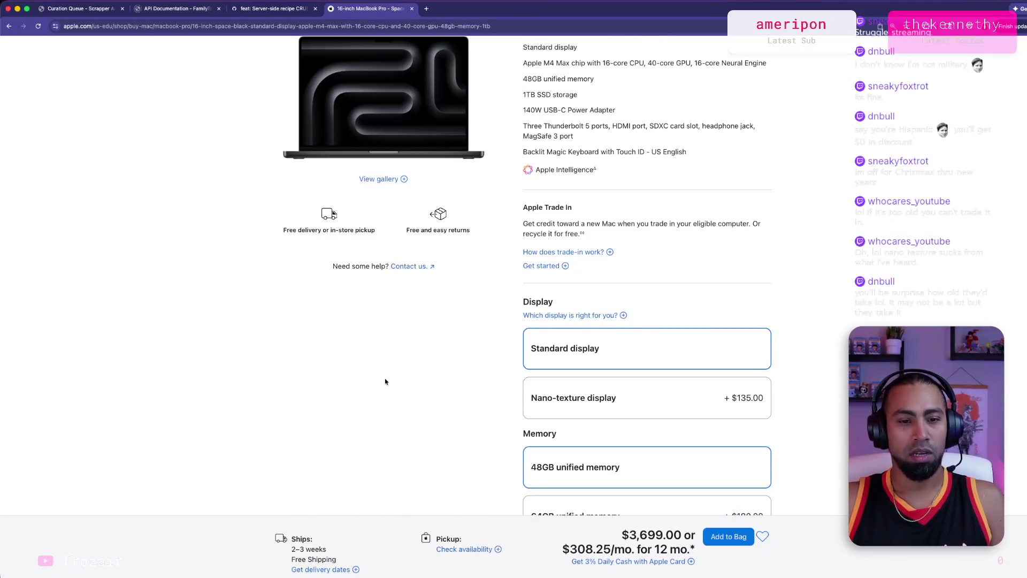
pyautogui.scroll(-5, 385, 377)
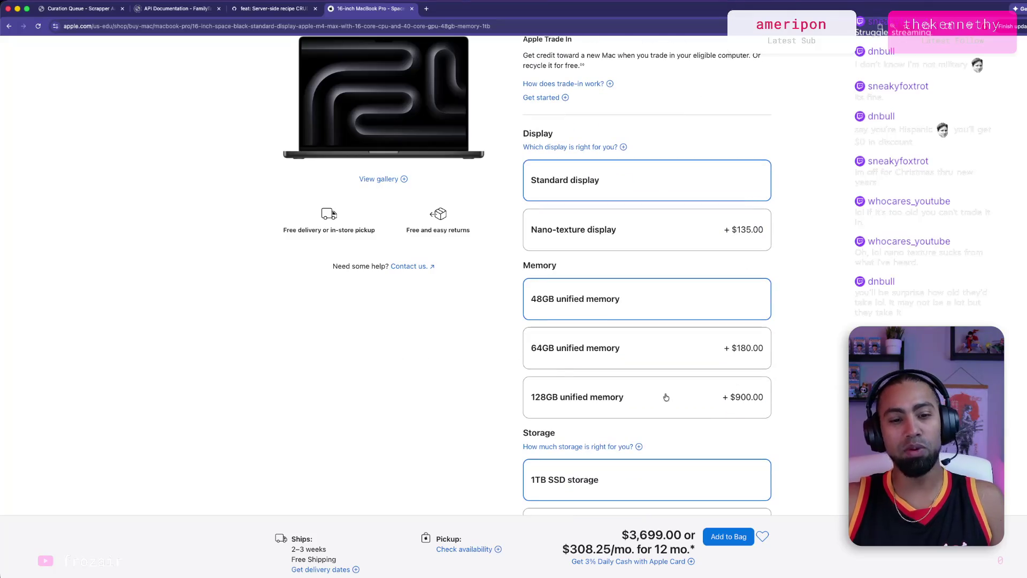
pyautogui.scroll(-1, 666, 397)
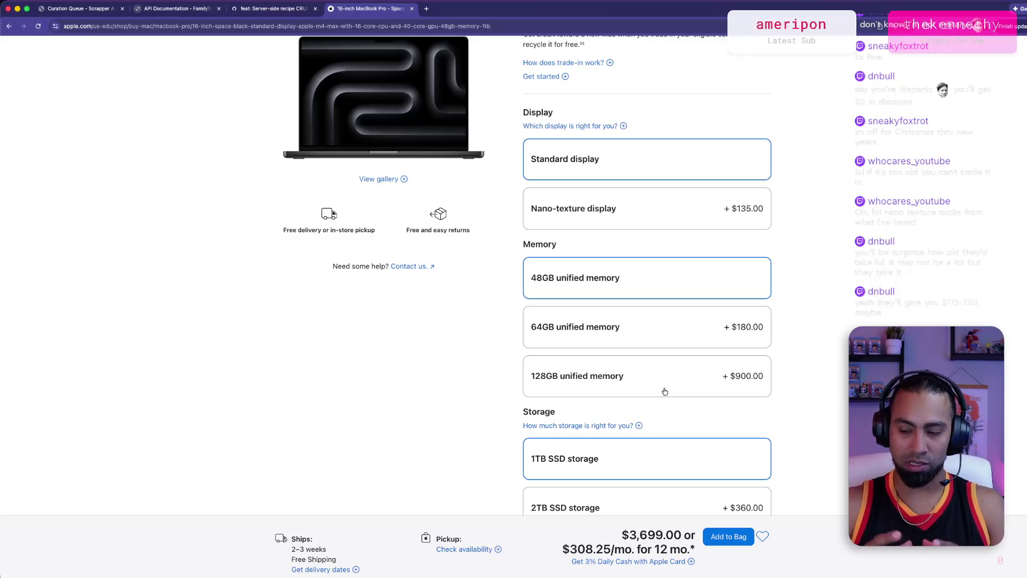
pyautogui.click(645, 382)
pyautogui.scroll(-5, 871, 323)
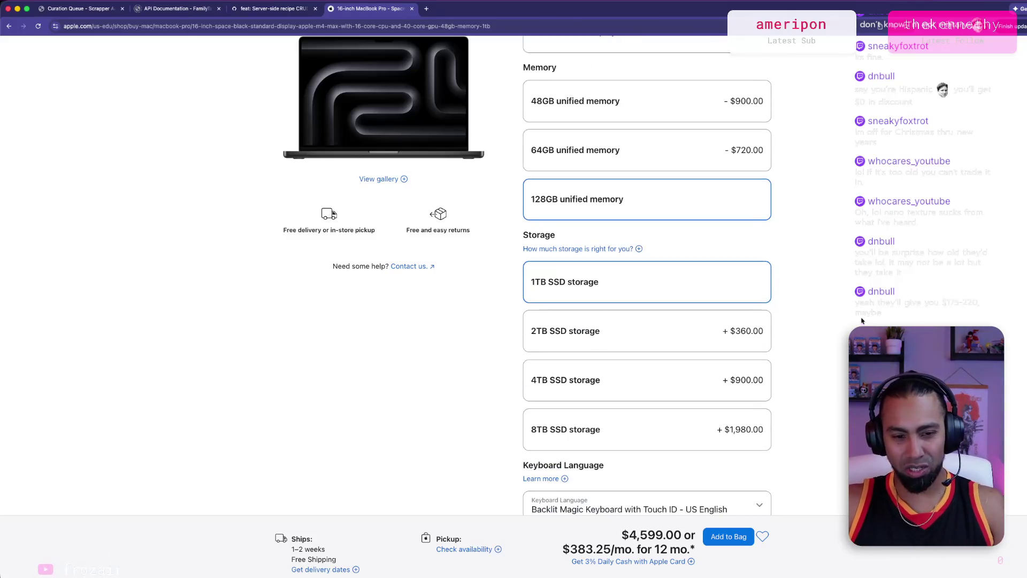
pyautogui.scroll(-1, 864, 321)
pyautogui.scroll(-5, 861, 319)
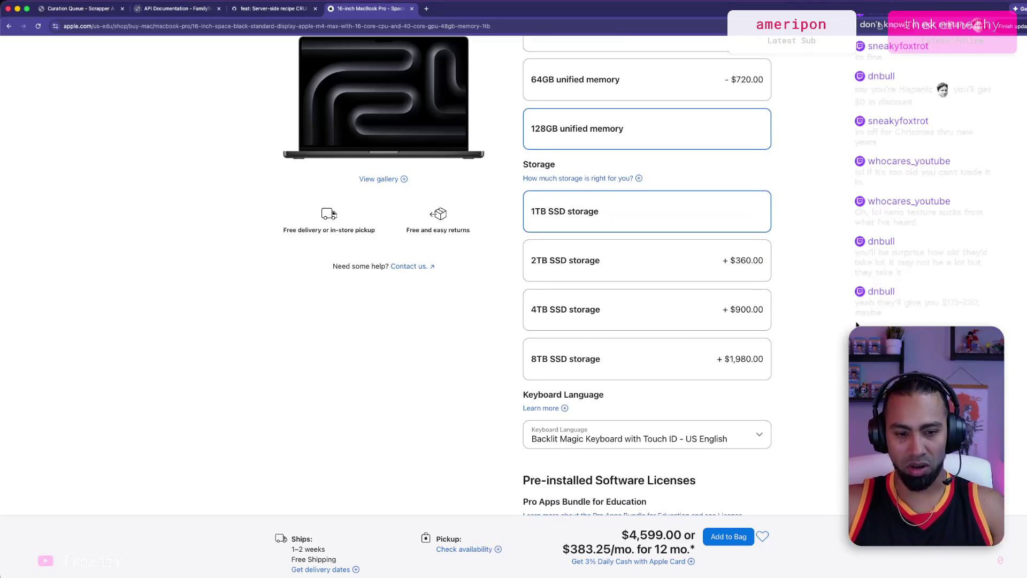
# Step: Keep the keyboard language set to US English
pyautogui.click(755, 300)
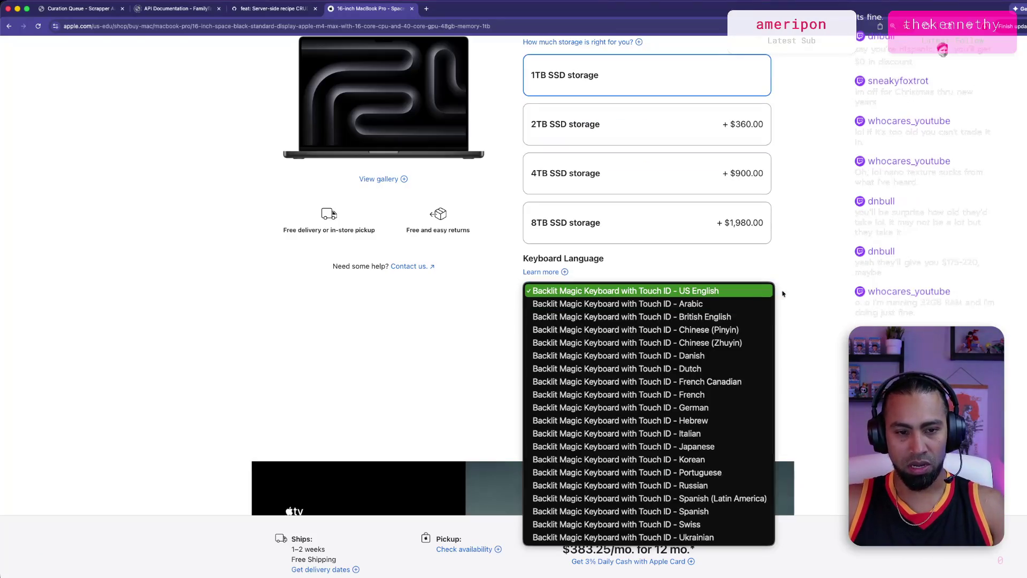
pyautogui.click(935, 245)
pyautogui.scroll(-4, 935, 246)
pyautogui.scroll(-1, 935, 245)
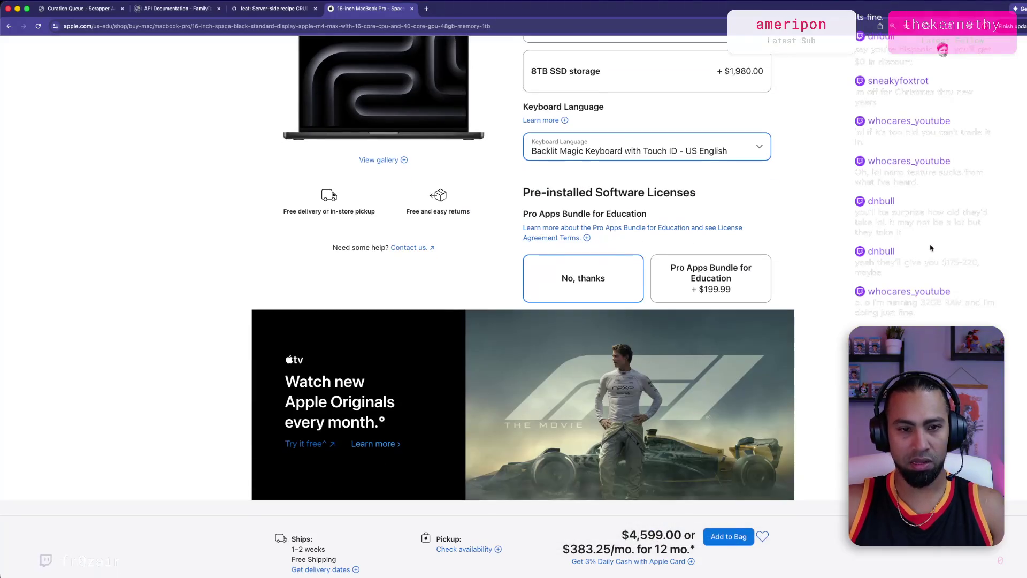
pyautogui.scroll(-1, 926, 238)
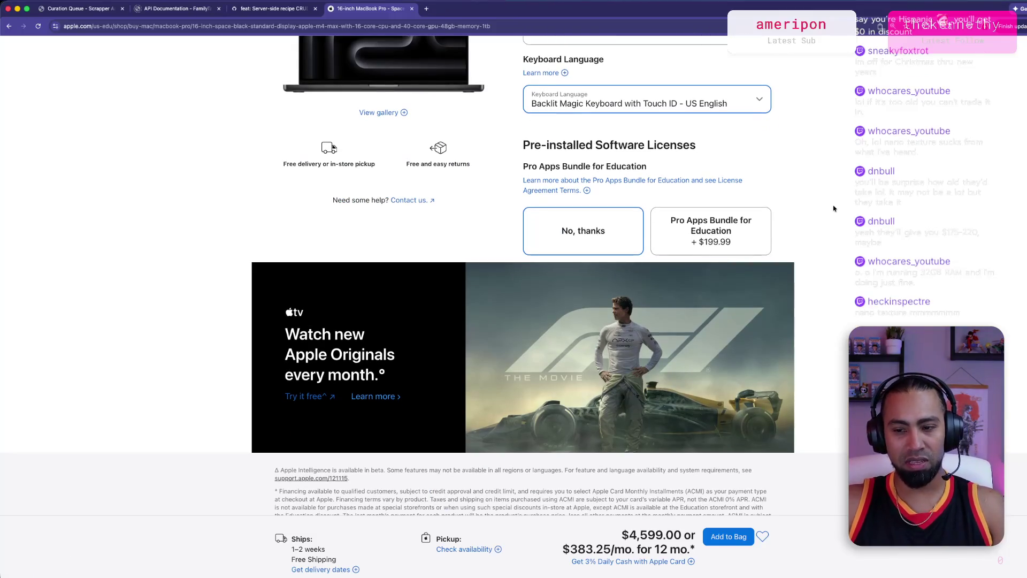
# Step: Add the Pro Apps Bundle for Education, raising the total to $4,798.99, and open its details
pyautogui.scroll(-1, 833, 206)
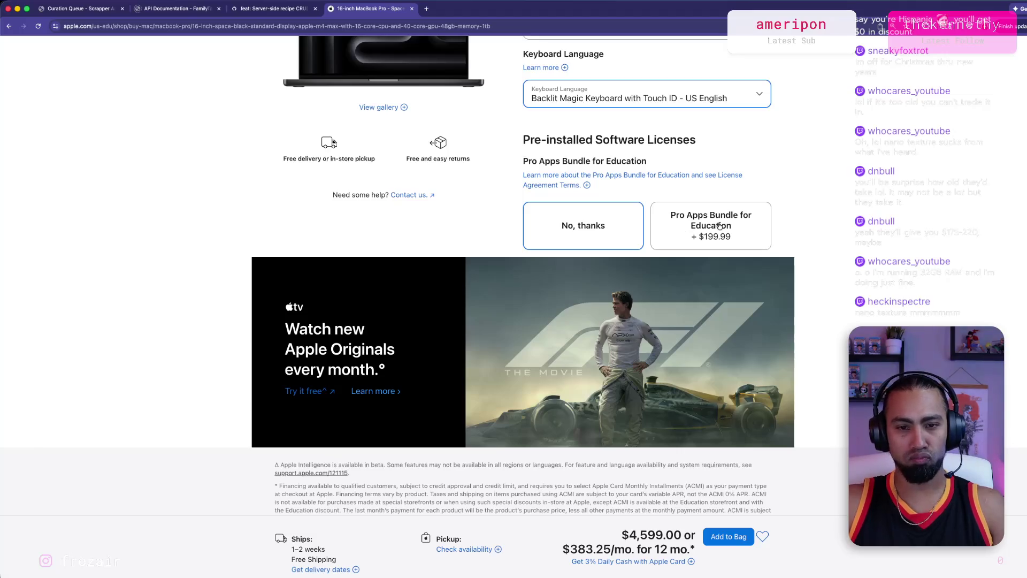
pyautogui.scroll(-5, 720, 226)
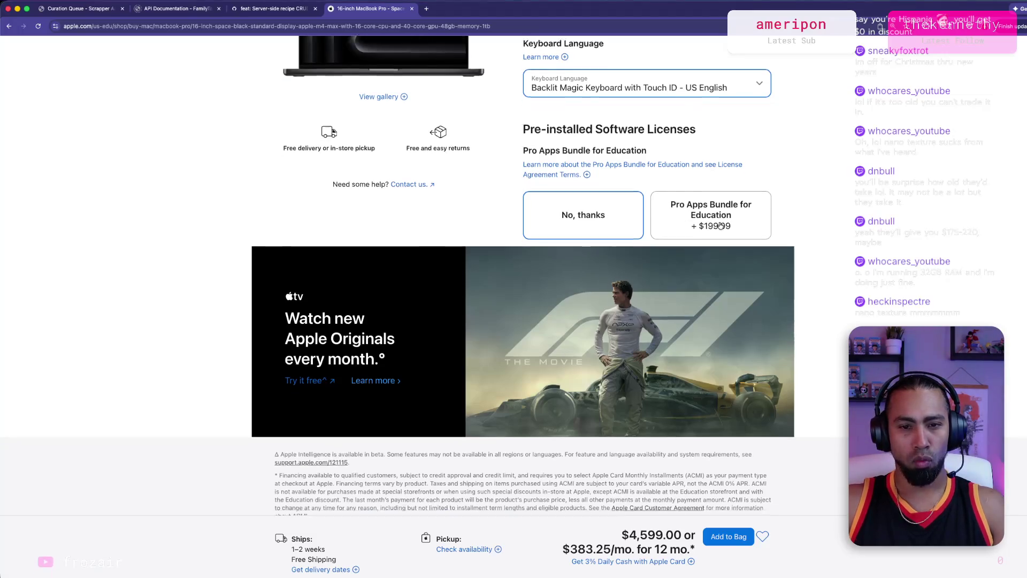
pyautogui.click(724, 87)
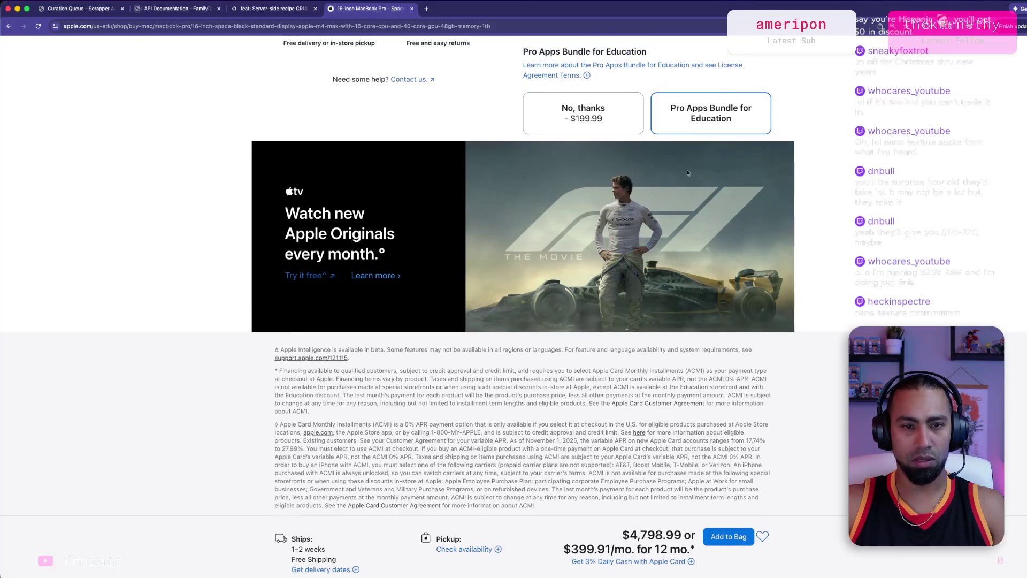
pyautogui.scroll(10, 680, 192)
pyautogui.click(609, 420)
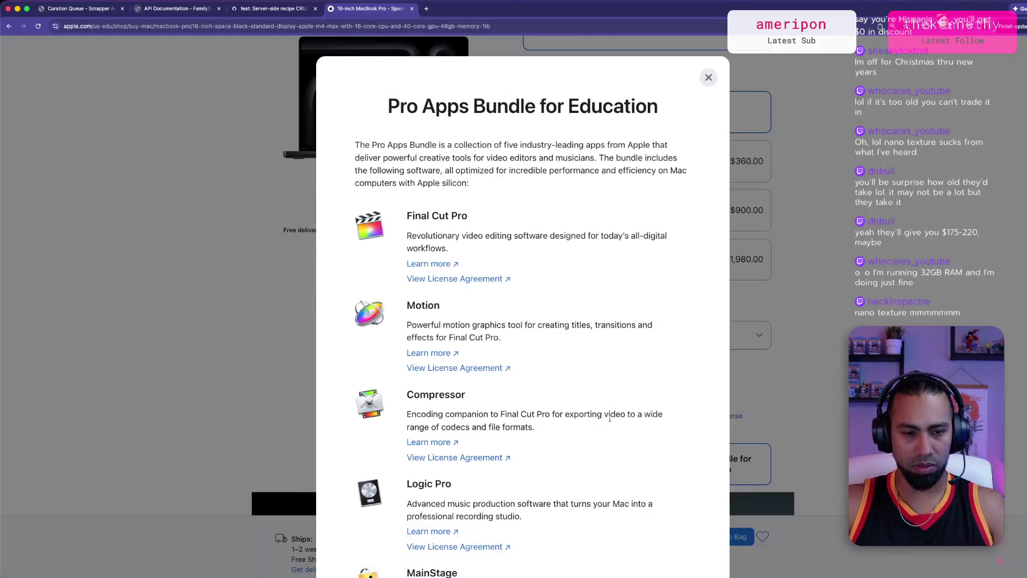
# Step: Read through the bundle's included apps: Final Cut Pro, Motion and Logic Pro
pyautogui.moveTo(415, 216); pyautogui.dragTo(458, 216)
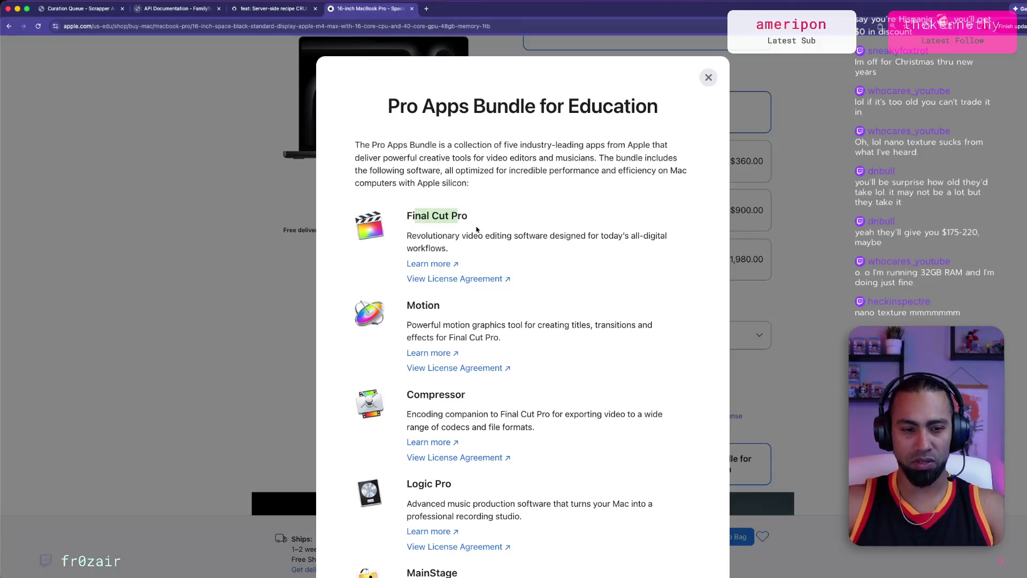
pyautogui.scroll(-3, 477, 230)
pyautogui.moveTo(429, 256)
pyautogui.mouseDown()
pyautogui.moveTo(518, 271)
pyautogui.moveTo(515, 257)
pyautogui.mouseUp()
pyautogui.scroll(-3, 514, 260)
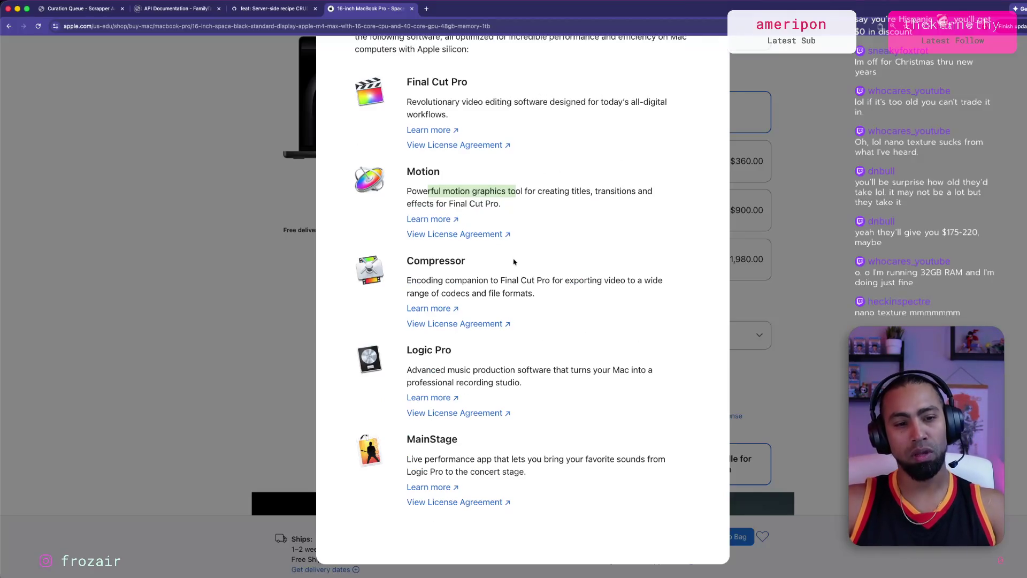
pyautogui.moveTo(455, 369)
pyautogui.mouseDown()
pyautogui.moveTo(534, 390)
pyautogui.moveTo(522, 373)
pyautogui.moveTo(539, 387)
pyautogui.mouseUp()
pyautogui.doubleClick(536, 373)
pyautogui.click(535, 373)
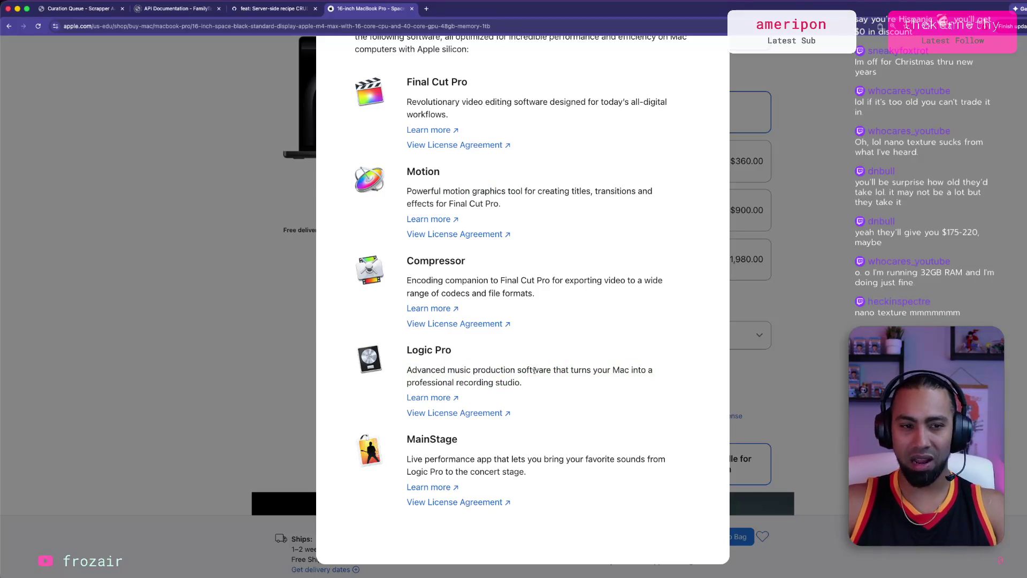
pyautogui.scroll(5, 534, 368)
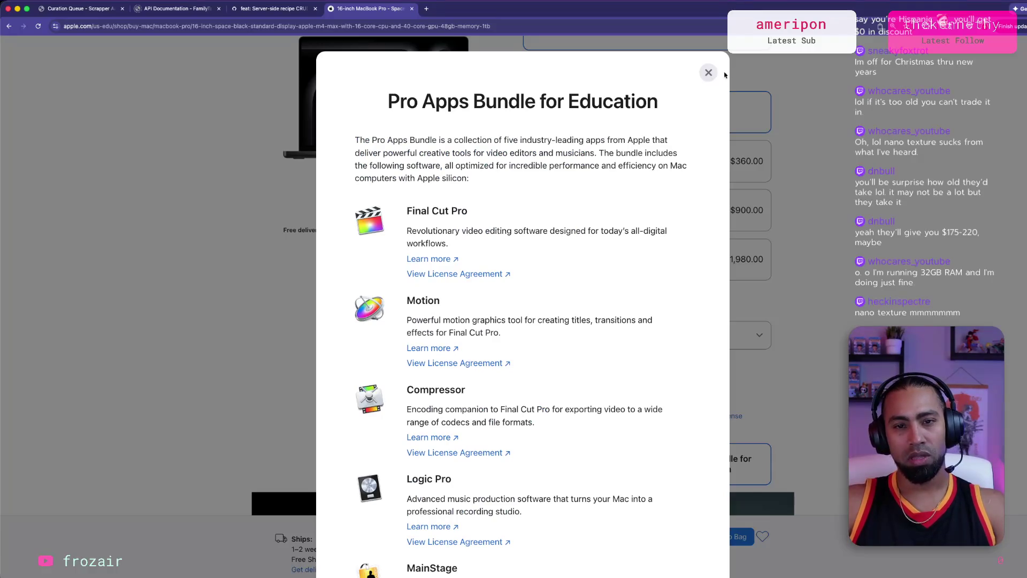
# Step: Close the details, decline the bundle, and add the $4,599.00 MacBook Pro to the bag
pyautogui.click(708, 77)
pyautogui.click(581, 465)
pyautogui.scroll(-8, 621, 342)
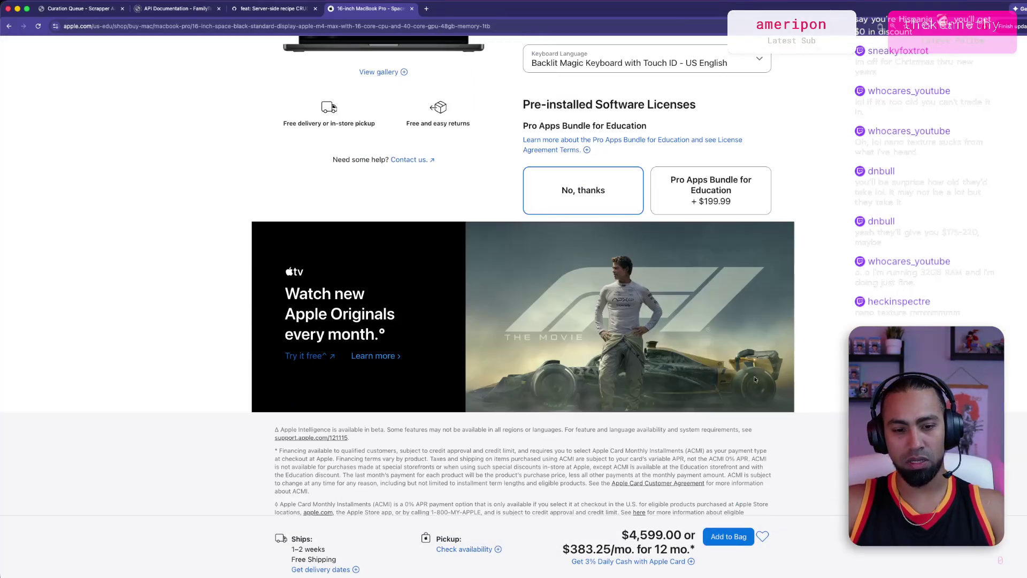
pyautogui.scroll(-15, 620, 341)
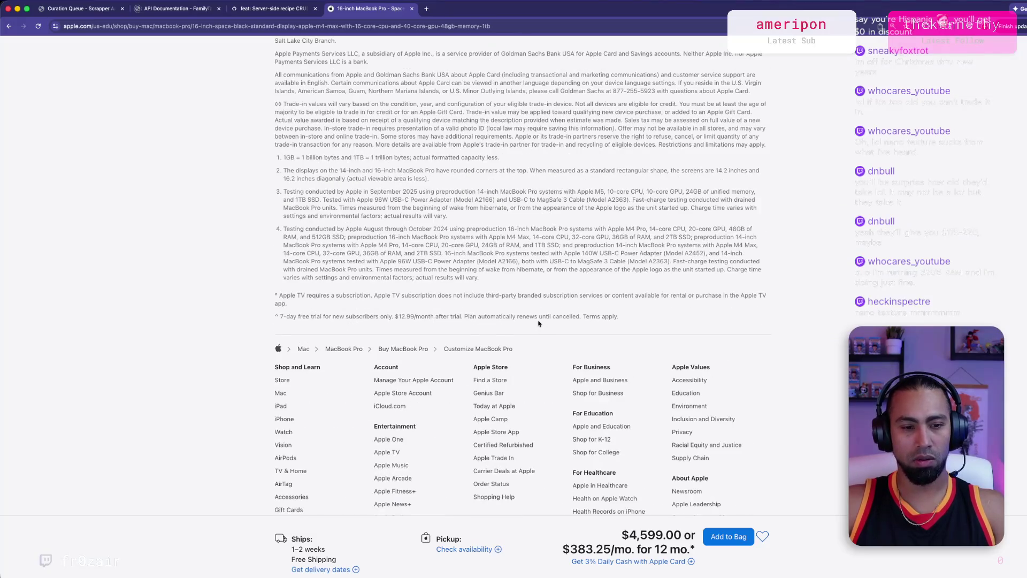
pyautogui.moveTo(628, 535); pyautogui.dragTo(668, 536)
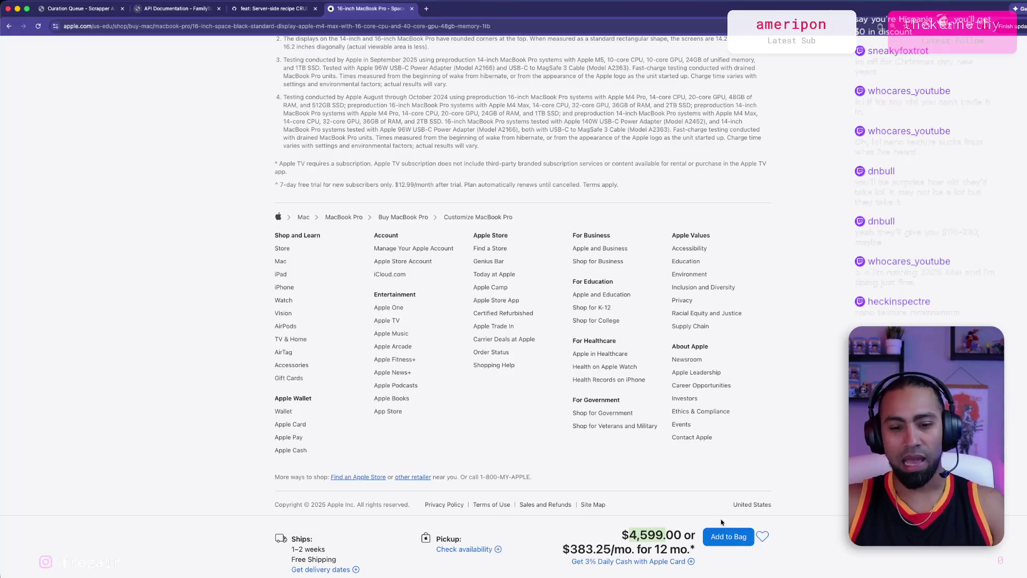
pyautogui.click(720, 537)
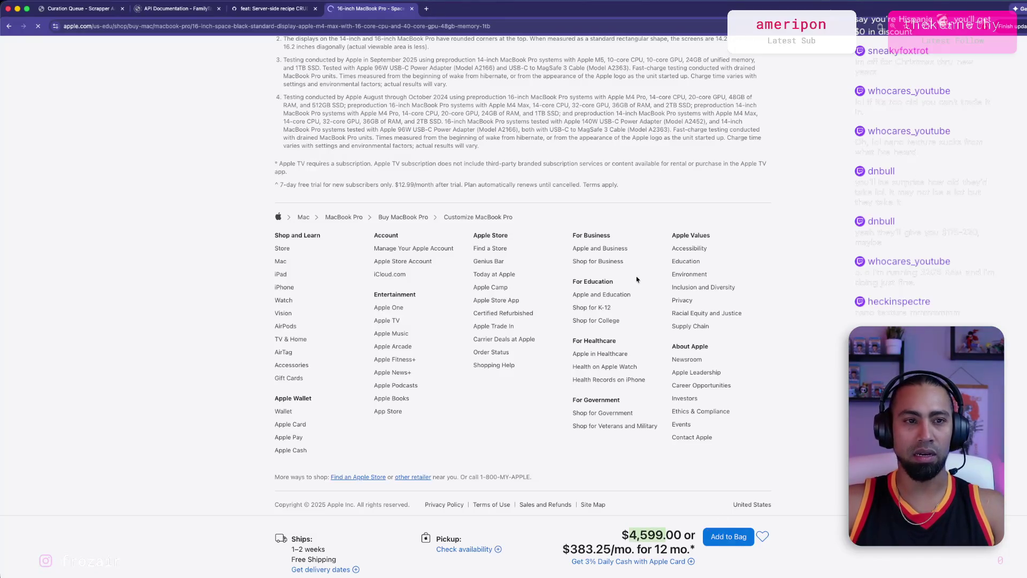
# Step: Go to the bag to review the configured MacBook Pro
pyautogui.scroll(15, 605, 327)
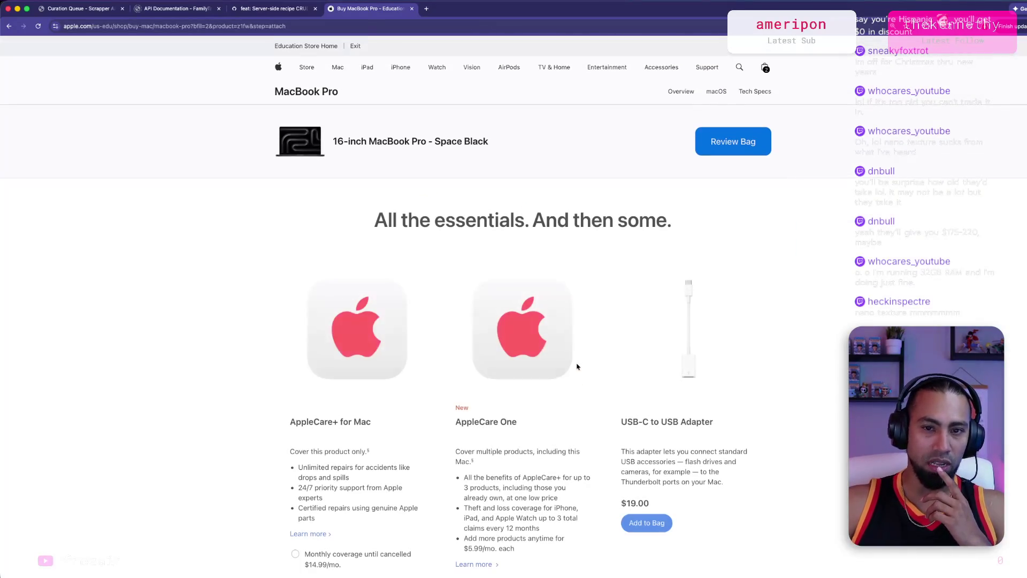
pyautogui.scroll(-15, 579, 357)
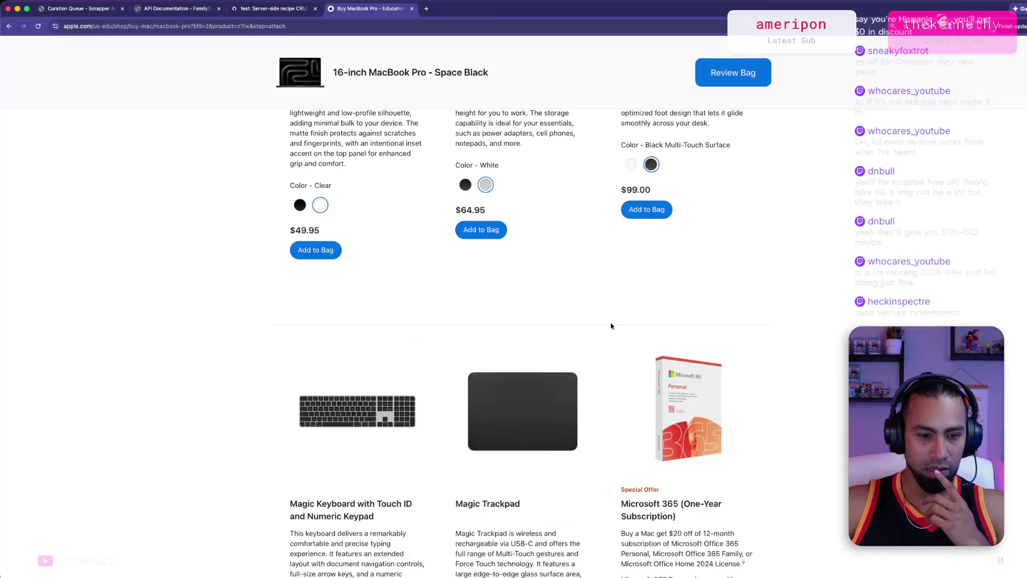
pyautogui.scroll(15, 716, 172)
pyautogui.click(731, 139)
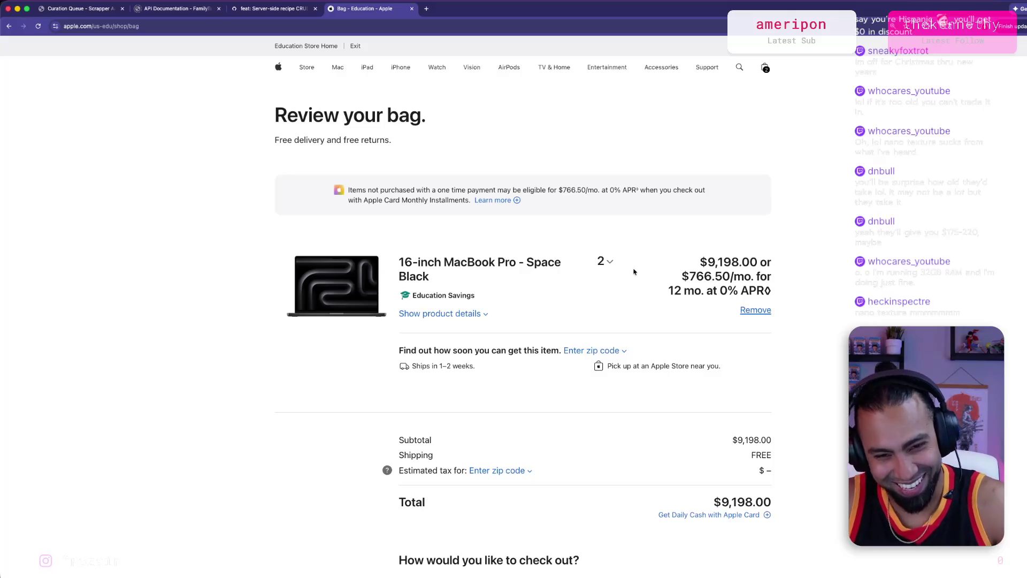
# Step: Change the MacBook Pro quantity from 2 to 1 so the total is $4,599.00
pyautogui.click(604, 262)
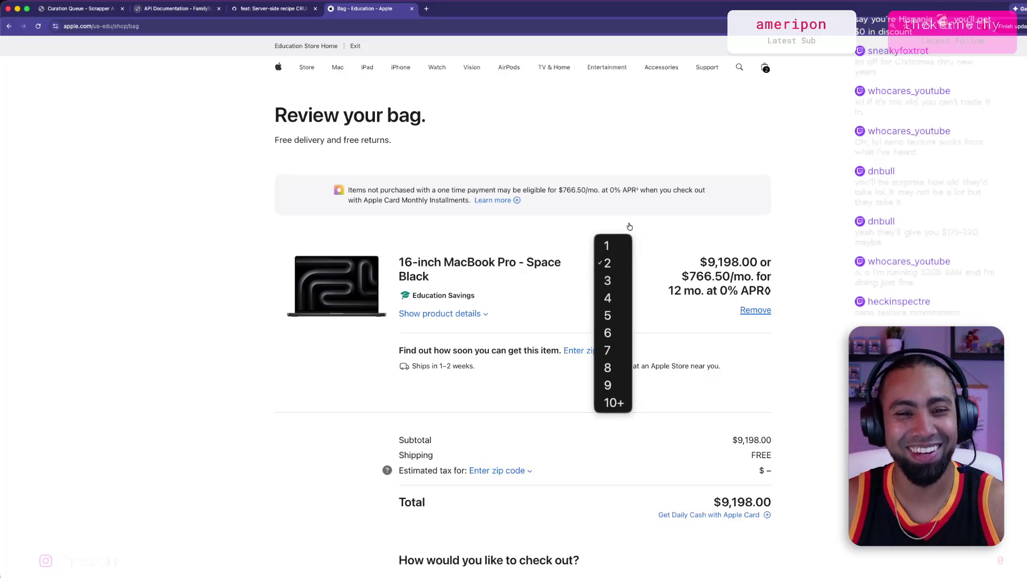
pyautogui.click(616, 244)
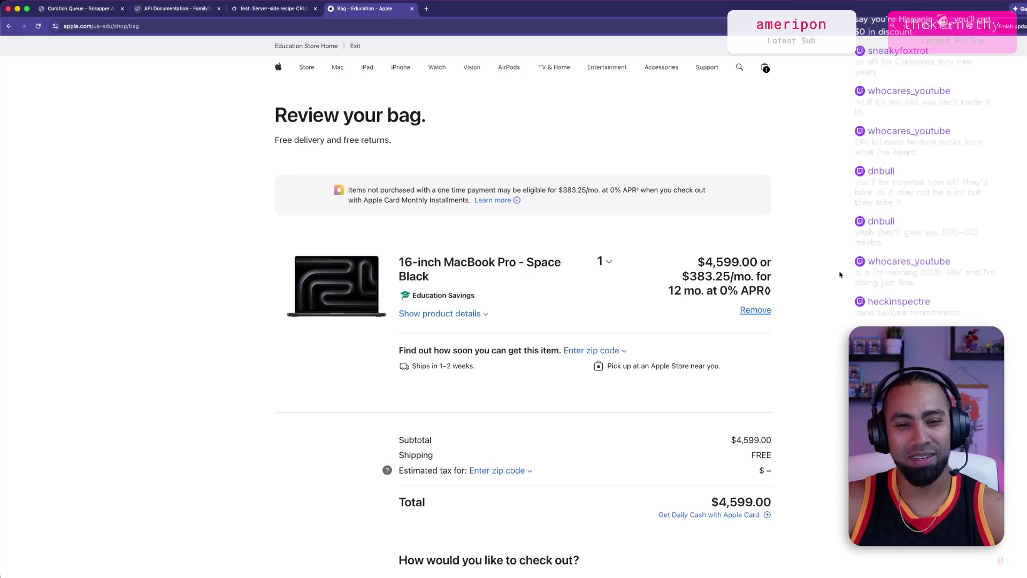
pyautogui.scroll(-5, 722, 259)
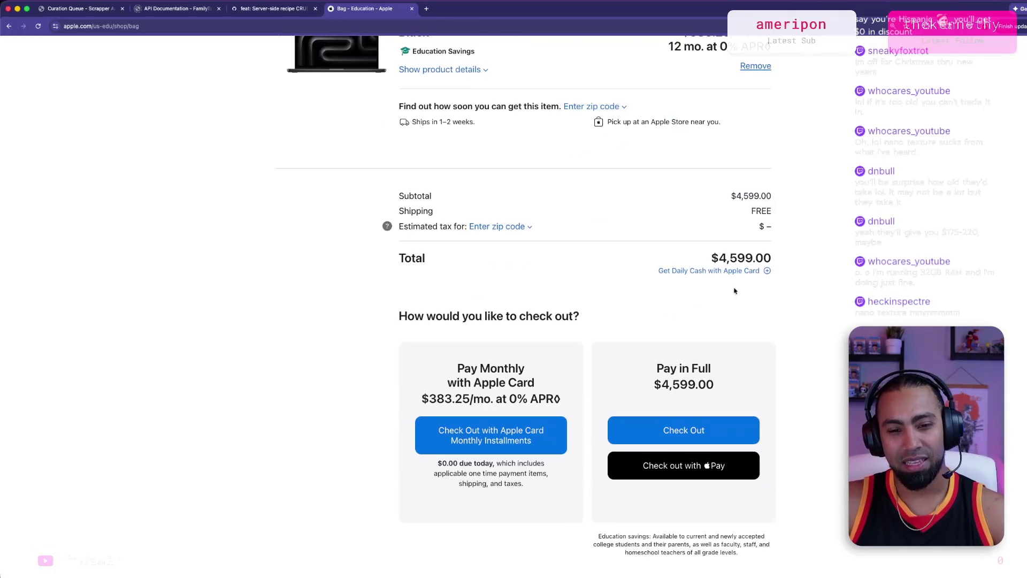
pyautogui.doubleClick(722, 258)
pyautogui.click(841, 260)
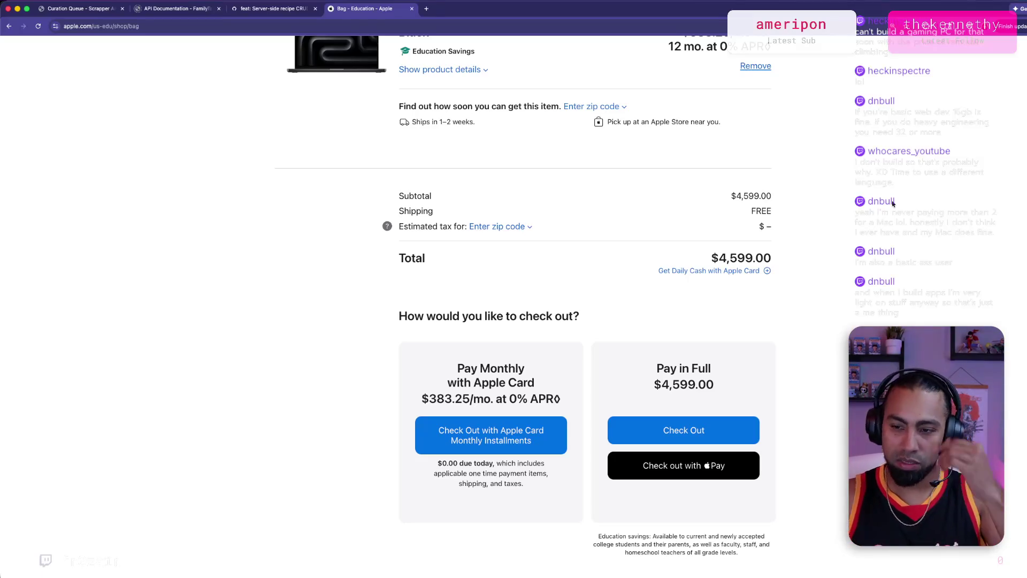
# Step: Go back from the Mac mini configuration page and open the Mac overview page
pyautogui.press('super+bracketleft')
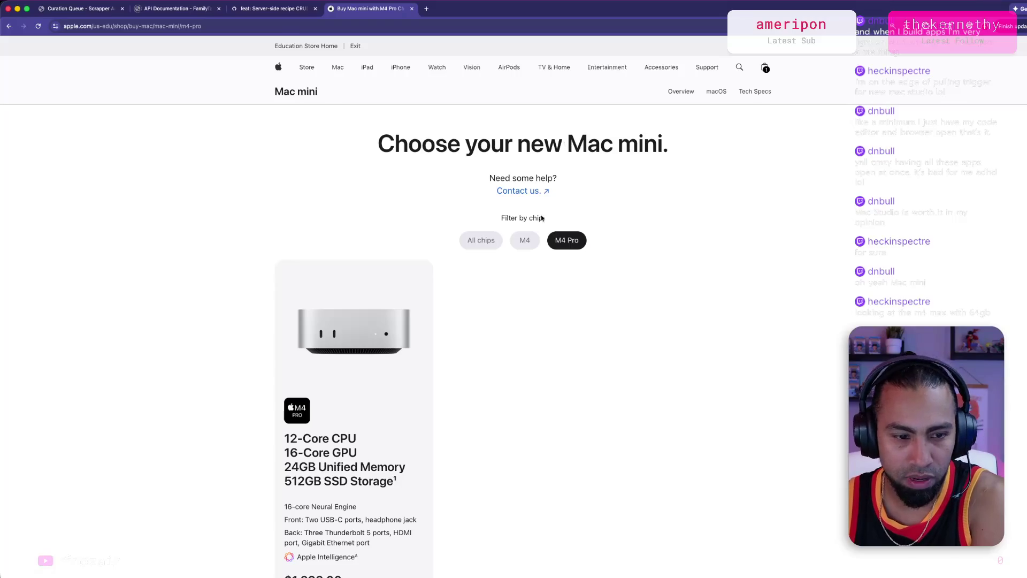
pyautogui.scroll(-2, 375, 473)
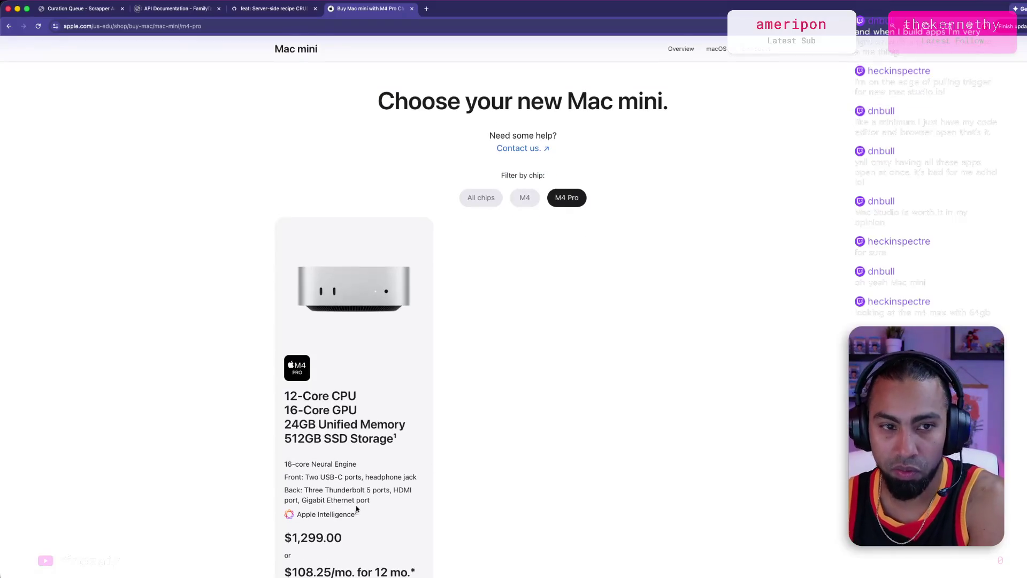
pyautogui.scroll(2, 381, 498)
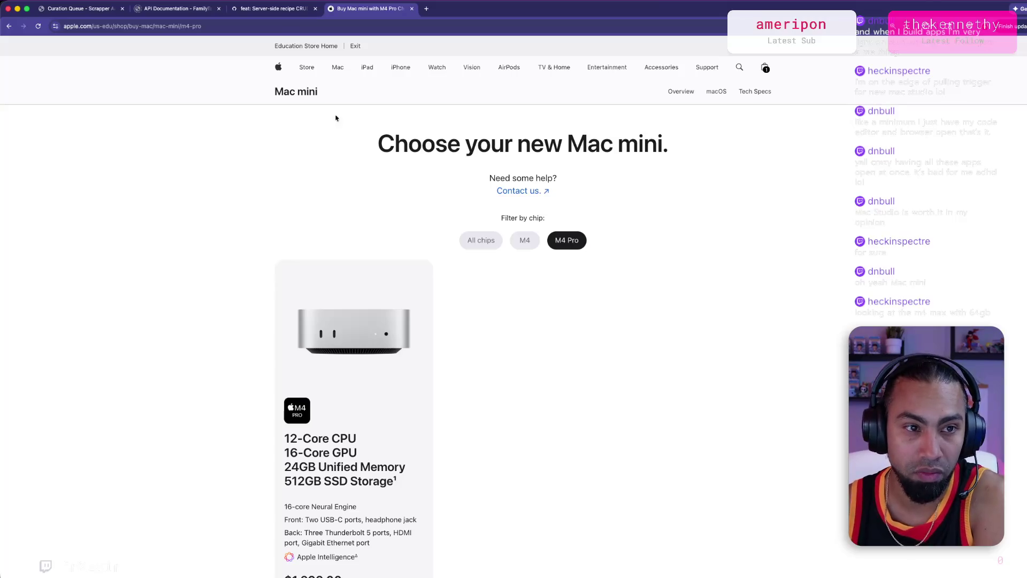
pyautogui.click(337, 71)
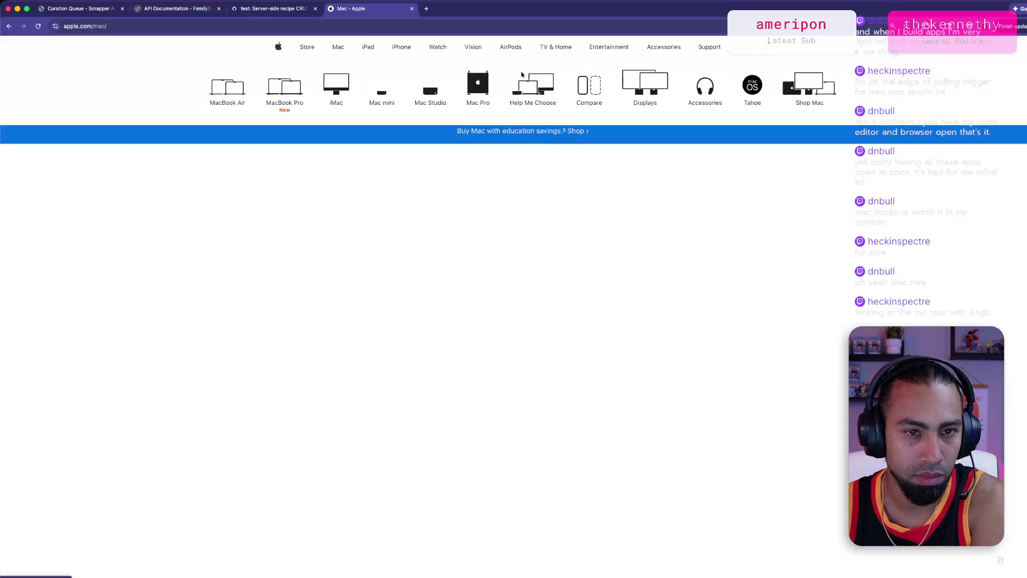
# Step: Open the Mac Studio overview page, priced from $1999 or $166.58/mo
pyautogui.click(429, 102)
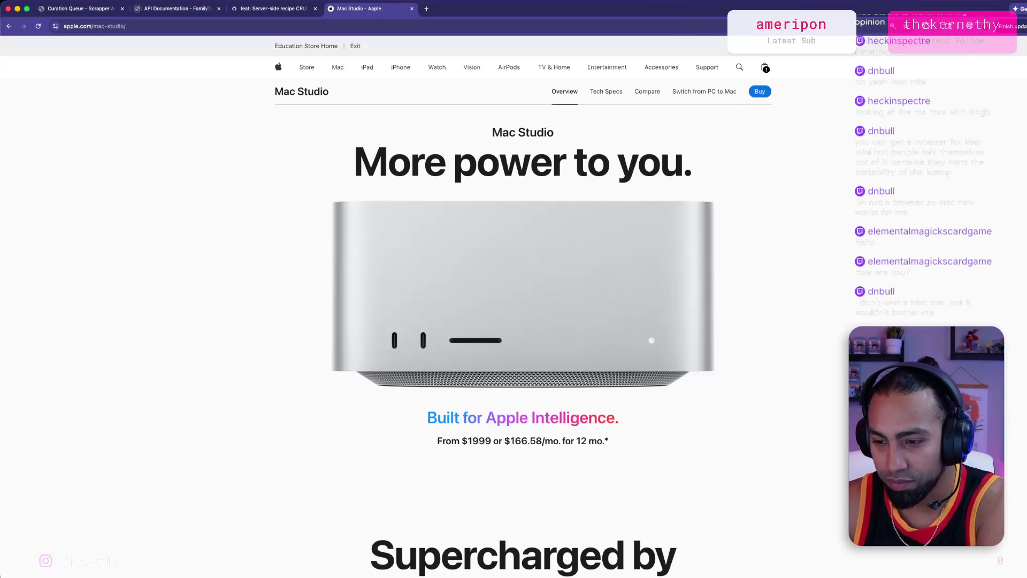
pyautogui.scroll(-3, 739, 289)
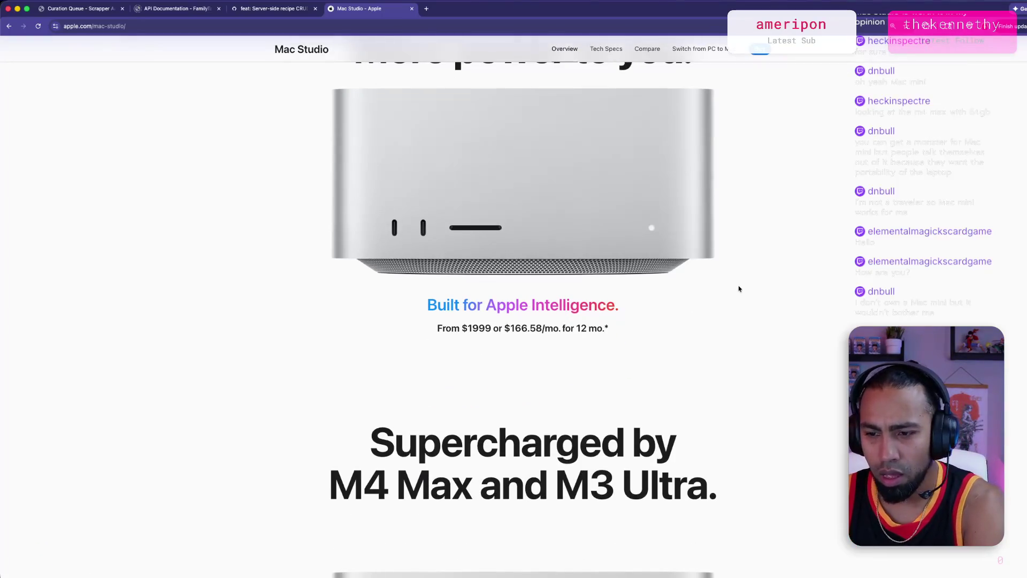
# Step: Review the Mac Studio's M4 Max and M3 Ultra chip comparison, then go to Buy
pyautogui.scroll(-3, 738, 294)
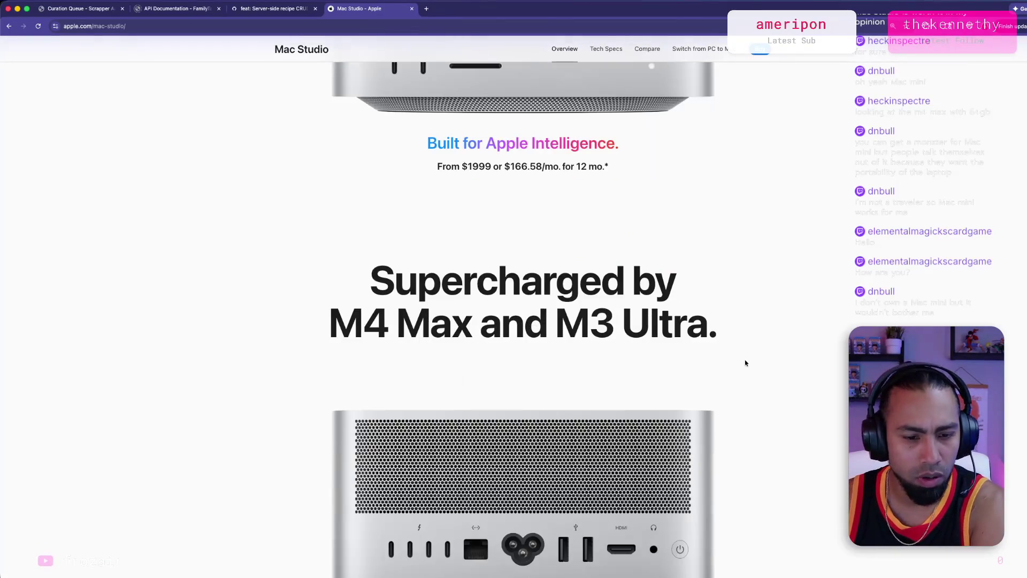
pyautogui.scroll(-3, 746, 362)
pyautogui.scroll(-5, 746, 358)
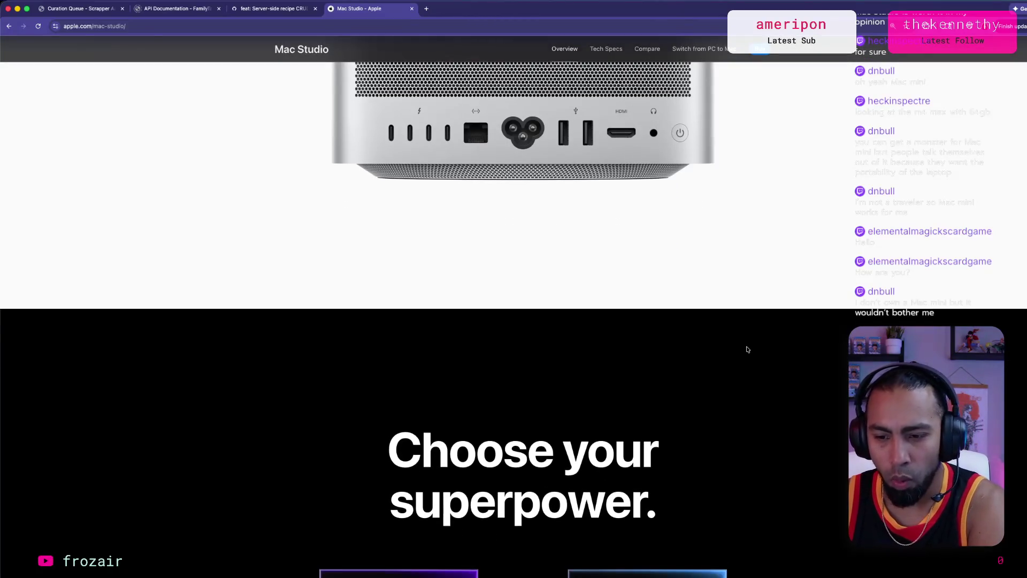
pyautogui.scroll(-6, 747, 349)
pyautogui.scroll(-2, 569, 352)
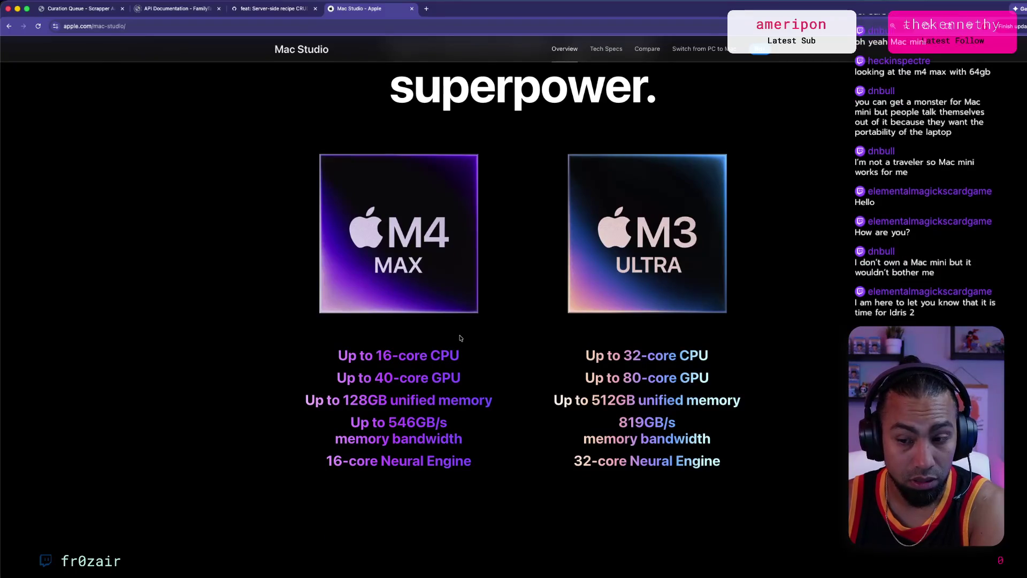
pyautogui.scroll(-1, 460, 338)
pyautogui.scroll(-3, 460, 338)
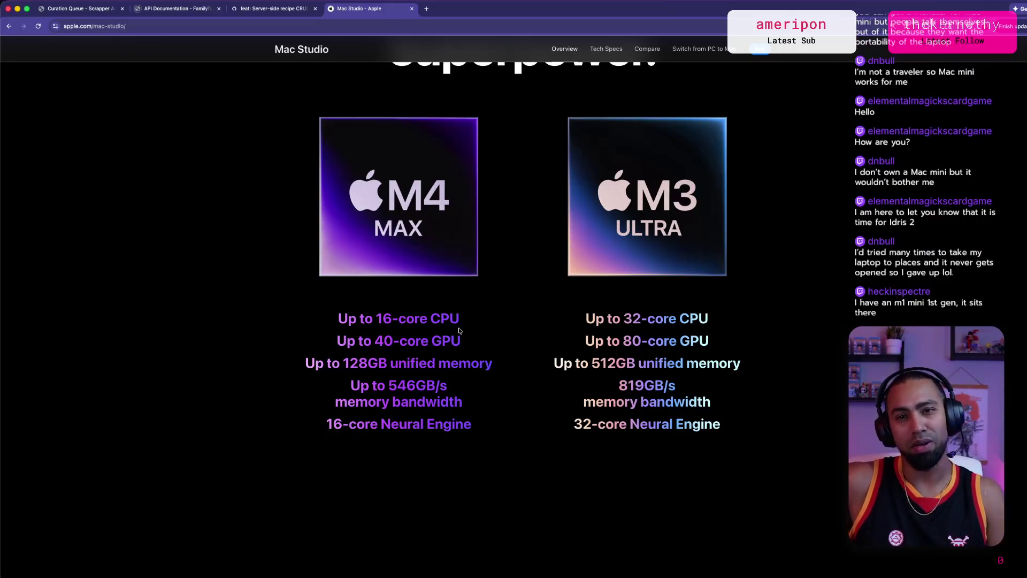
pyautogui.scroll(-10, 459, 330)
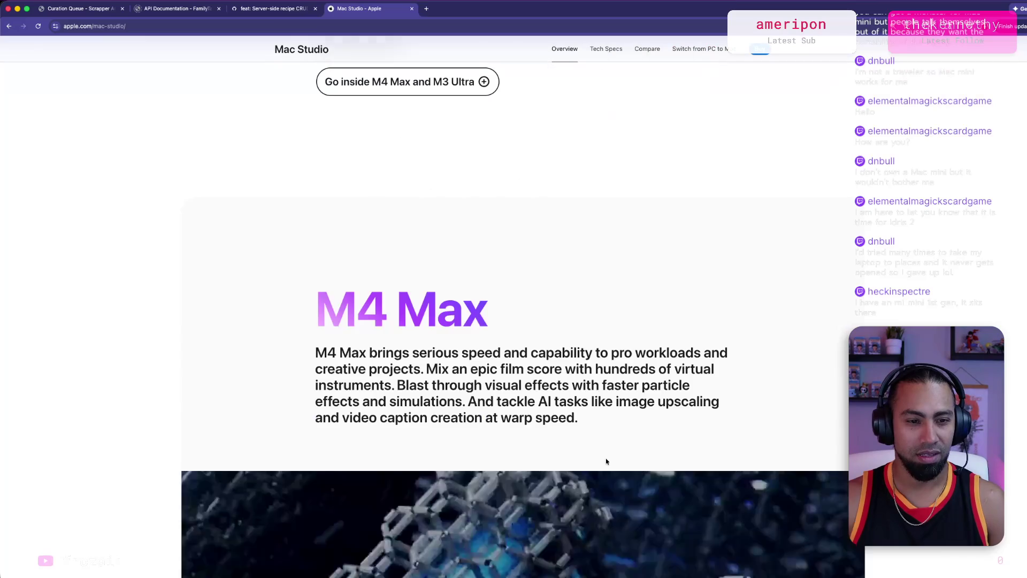
pyautogui.scroll(-5, 606, 461)
pyautogui.scroll(15, 581, 469)
pyautogui.click(761, 49)
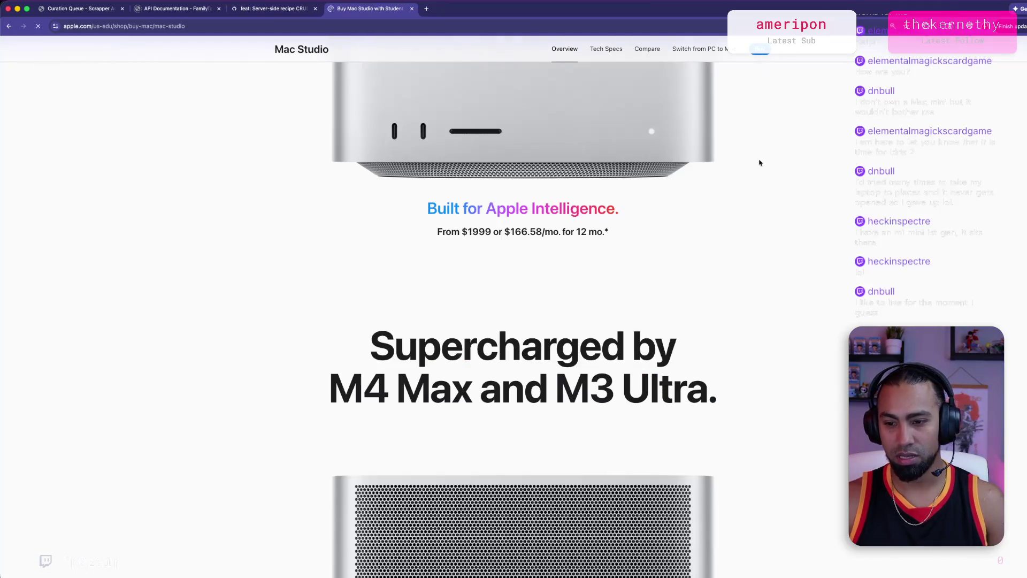
# Step: Select the M4 Max Mac Studio model to customize
pyautogui.scroll(-1, 357, 345)
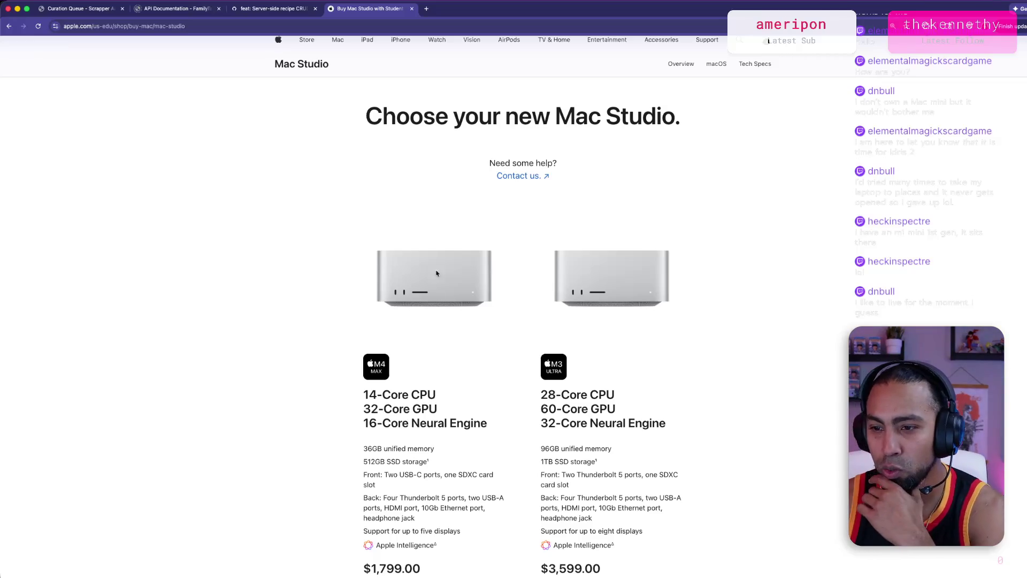
pyautogui.scroll(-1, 337, 305)
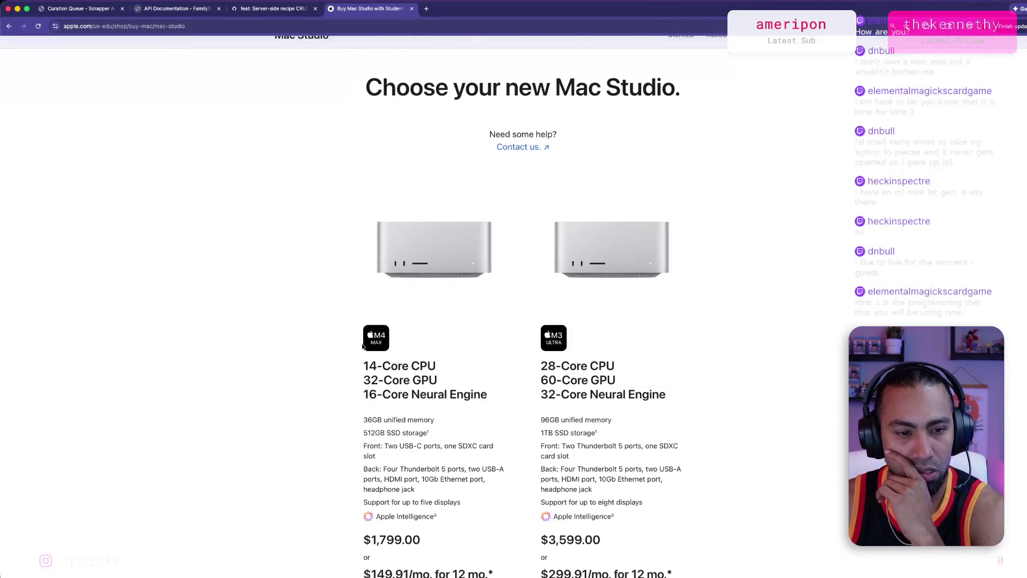
pyautogui.scroll(-1, 399, 346)
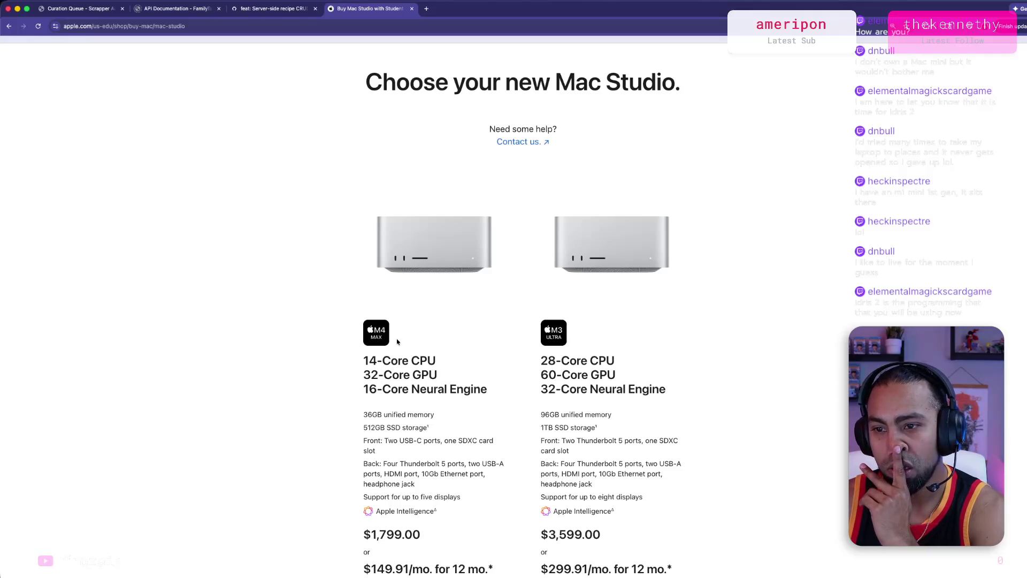
pyautogui.scroll(-5, 398, 342)
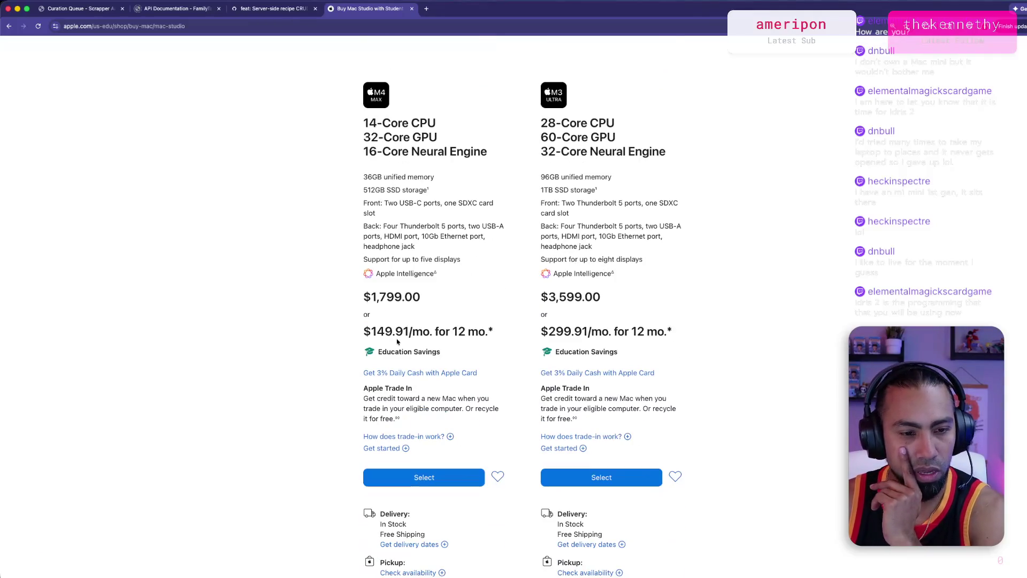
pyautogui.click(426, 484)
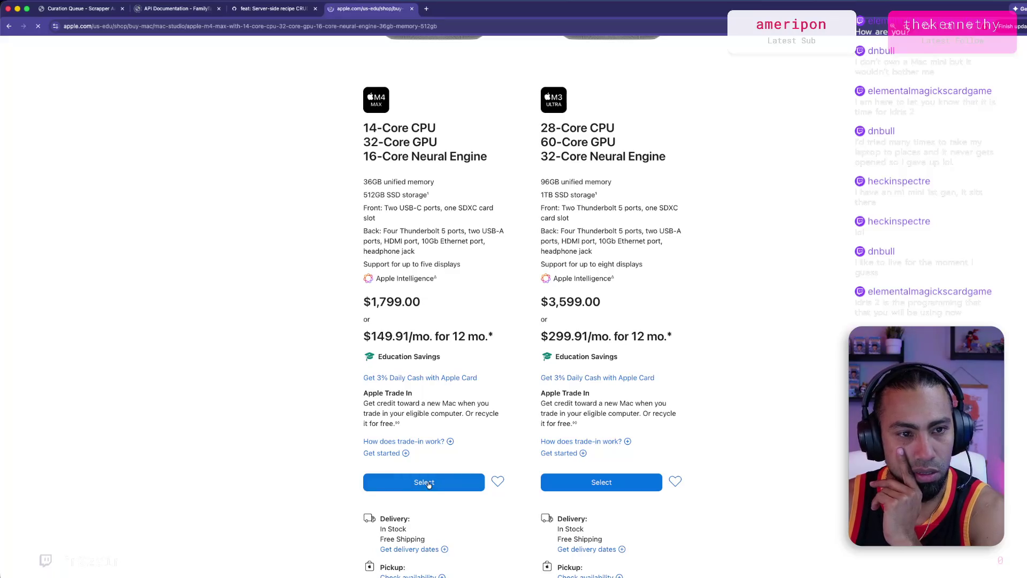
# Step: Browse the M4 Max configuration options, then return to the Mac overview page
pyautogui.scroll(-3, 366, 434)
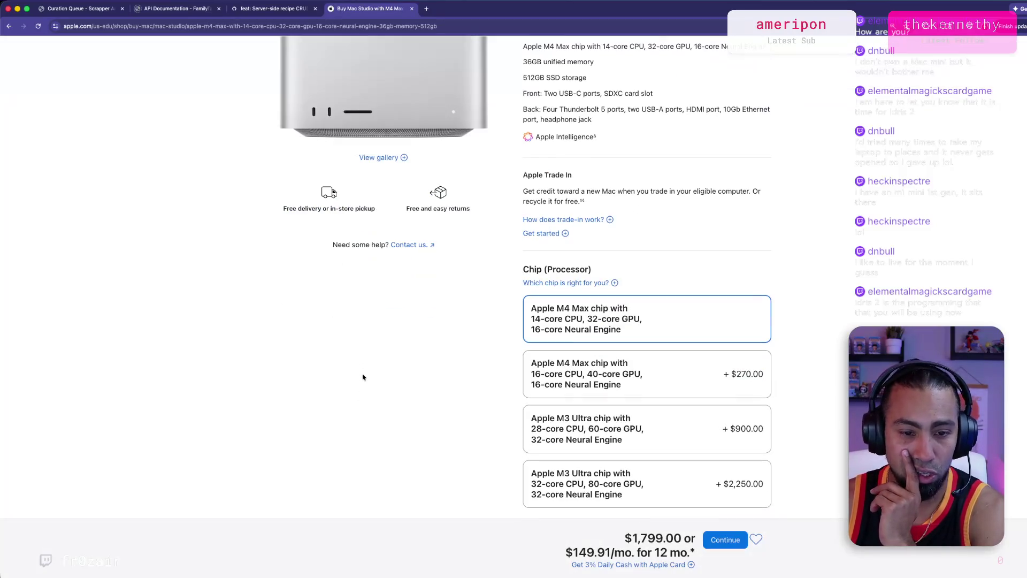
pyautogui.scroll(-8, 391, 385)
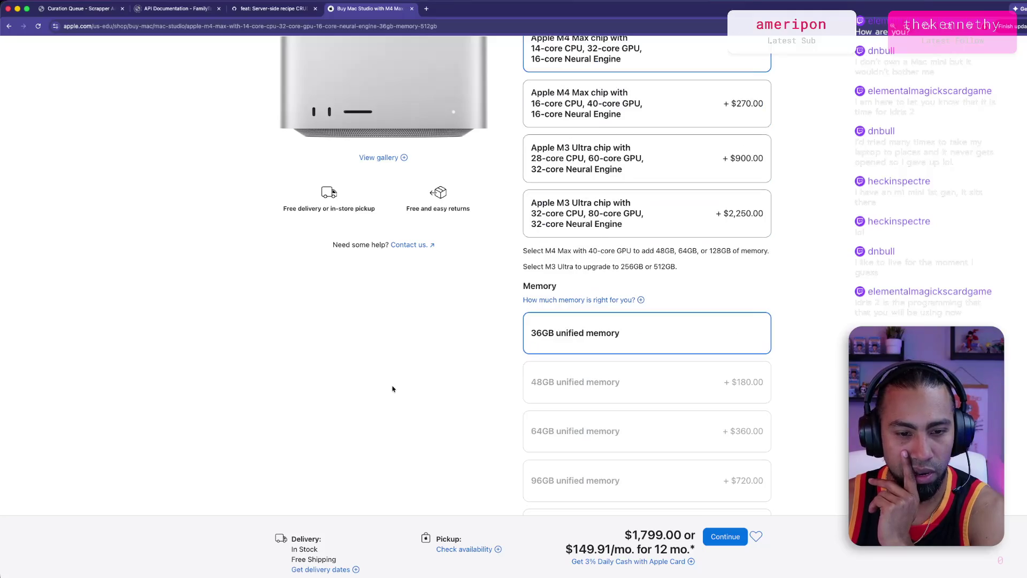
pyautogui.scroll(4, 613, 309)
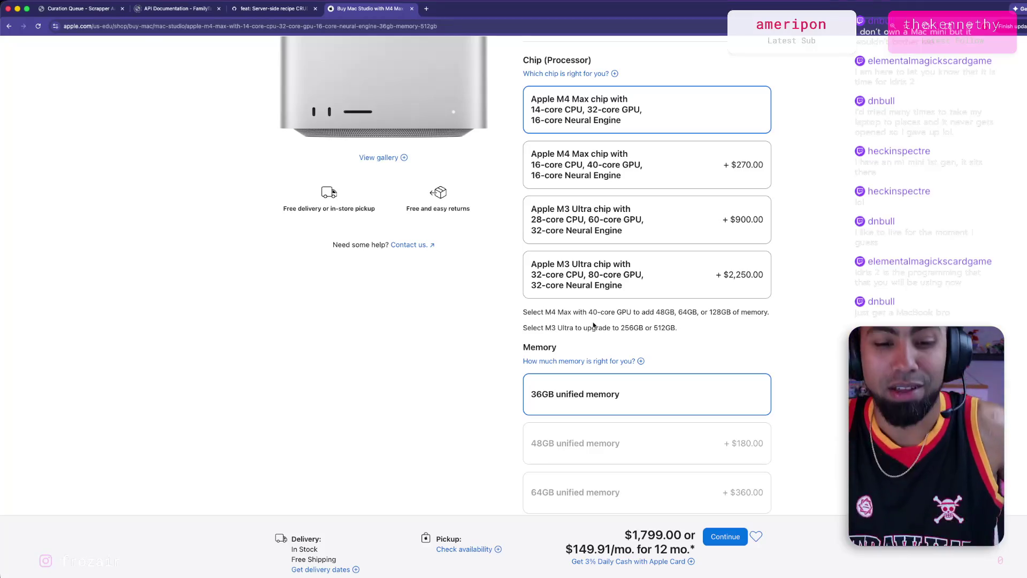
pyautogui.scroll(10, 593, 325)
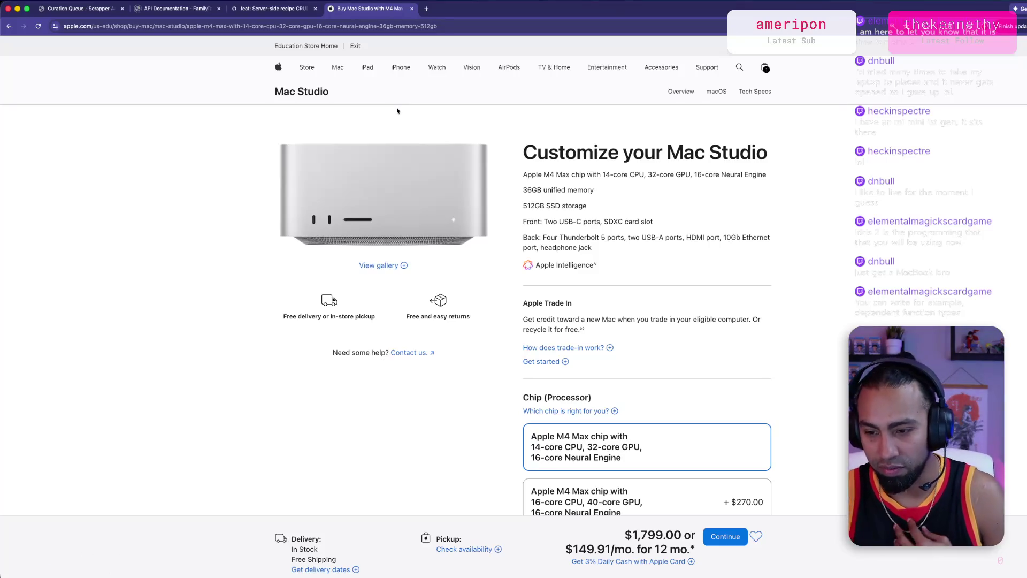
pyautogui.click(345, 65)
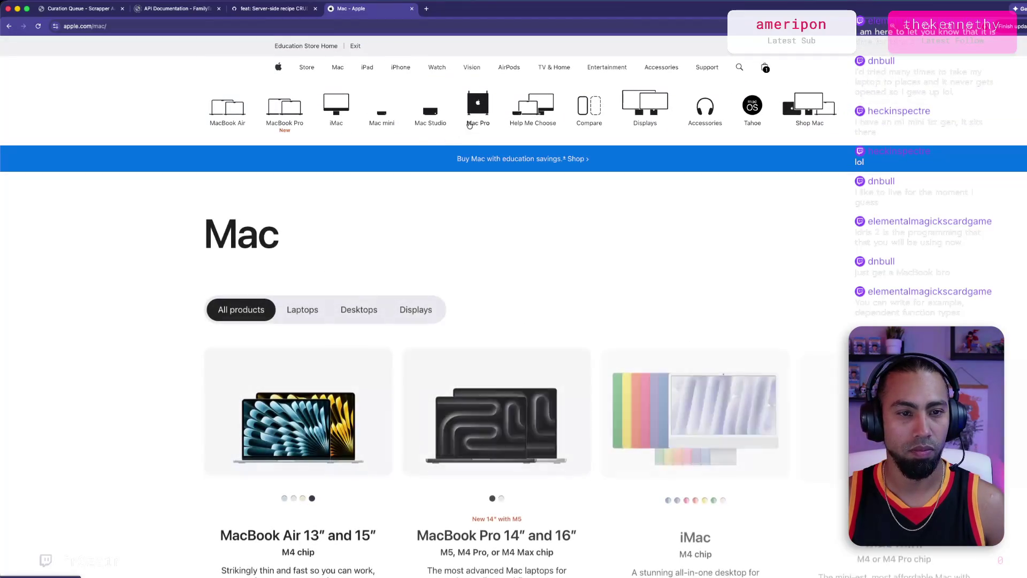
# Step: Close the Apple Store tab and enlarge the GitHub pull request page
pyautogui.click(412, 10)
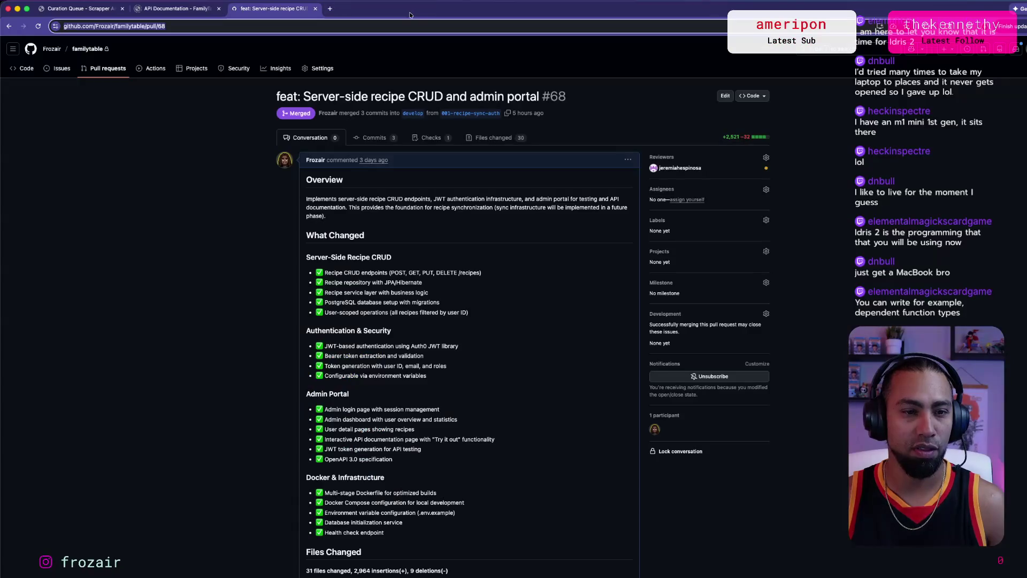
pyautogui.click(291, 230)
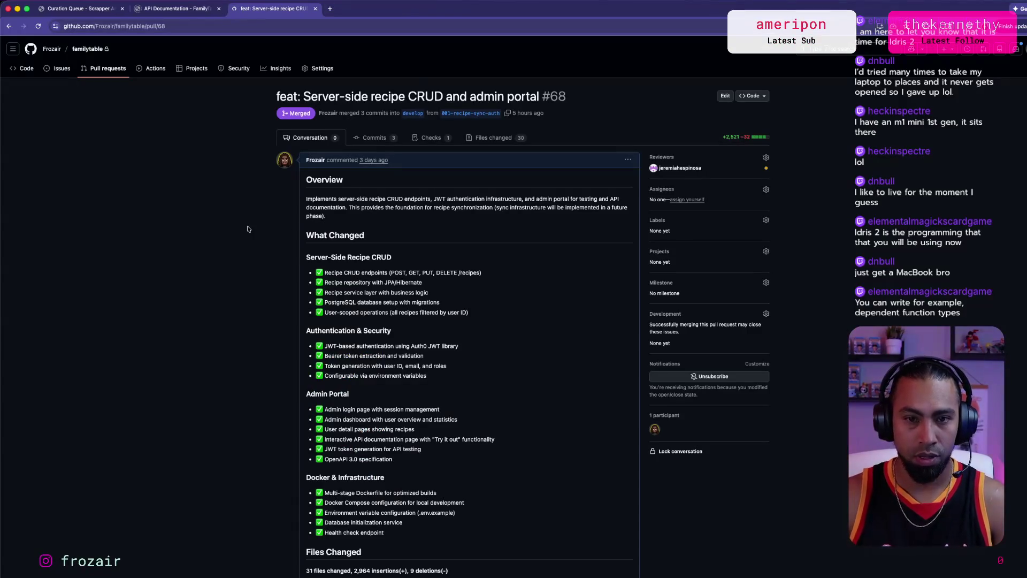
pyautogui.tripleClick(133, 170)
pyautogui.click(176, 271)
pyautogui.press('super+equal')
pyautogui.press('super+equal')
pyautogui.scroll(-8, 124, 282)
# Step: Show the GET /recipes docs with since, limit and offset, then switch to the terminal
pyautogui.scroll(-15, 124, 282)
pyautogui.hotkey('ctrl', 'shift', 'Tab')
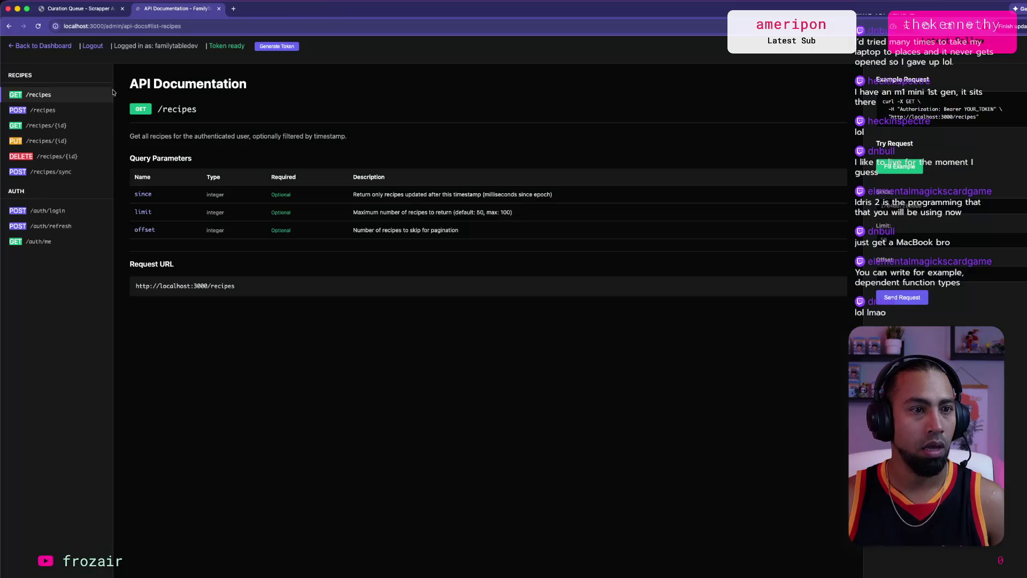
pyautogui.hotkey('ctrl', 'shift', 'Tab')
pyautogui.hotkey('ctrl', 'Tab')
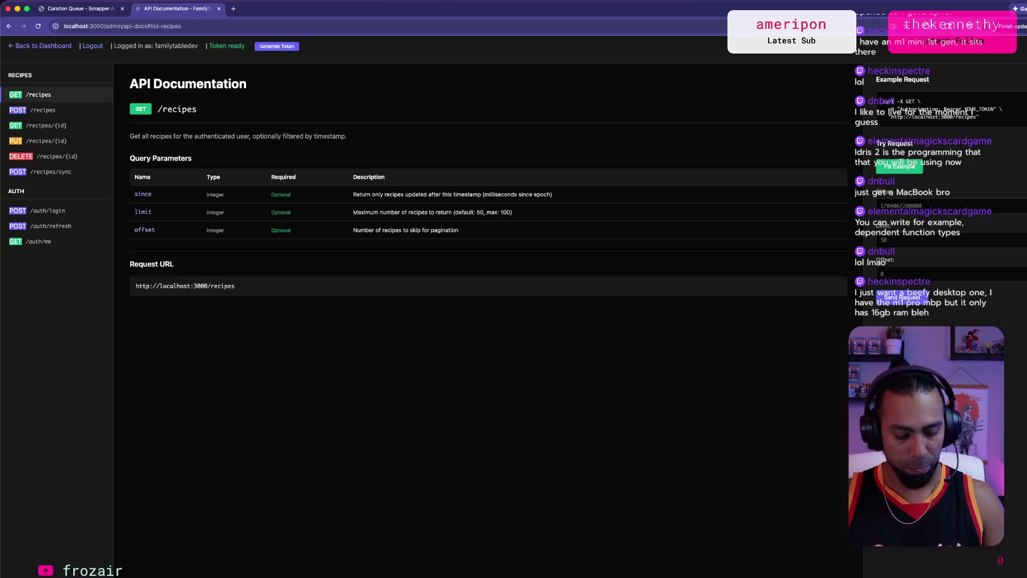
pyautogui.press('super+Tab')
pyautogui.press('super+Tab')
pyautogui.press('super+Tab')
pyautogui.press('super+Tab')
pyautogui.press('super+Tab')
pyautogui.press('super+Tab')
pyautogui.press('shift+super+Tab')
pyautogui.press('shift+super+Tab')
pyautogui.press('shift+super+Tab')
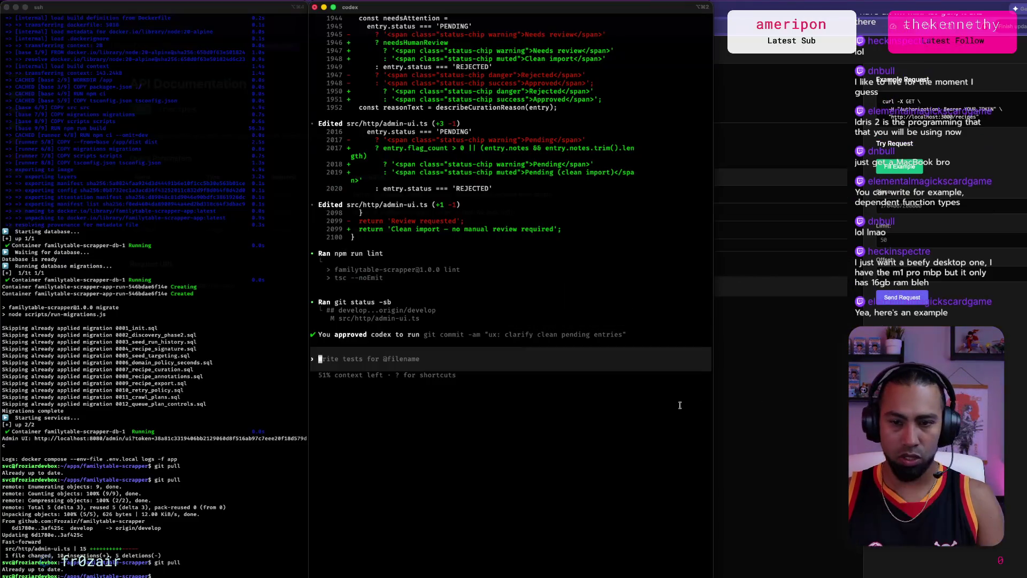
# Step: Rerun ENV_FILE=.env.local ./scripts/dev.sh in the server shell to rebuild the containers
pyautogui.click(79, 507)
pyautogui.write('git pull')
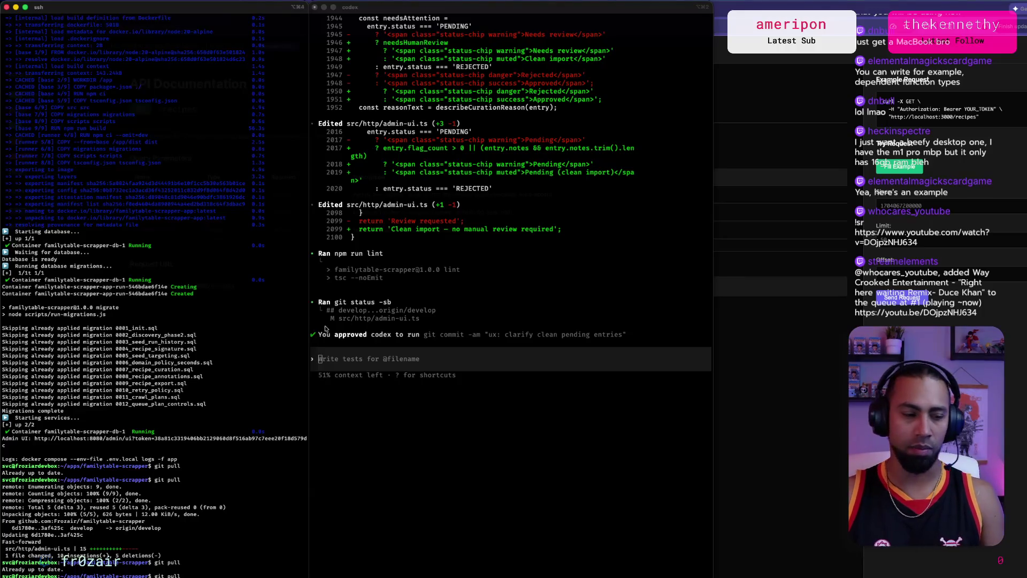
pyautogui.press('Up')
pyautogui.press('Return')
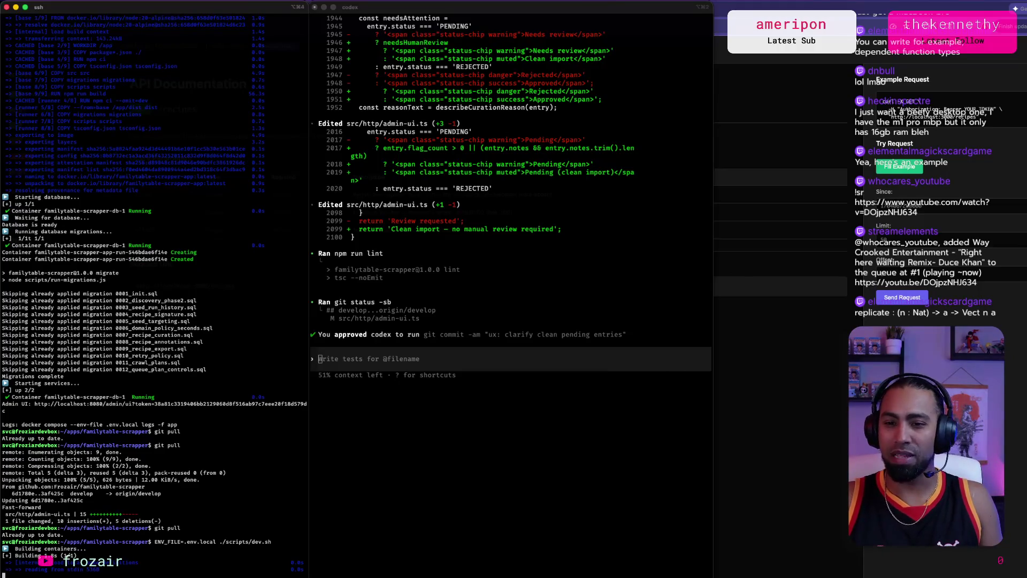
# Step: Refocus the Codex session, then show all open windows in Mission Control
pyautogui.click(719, 472)
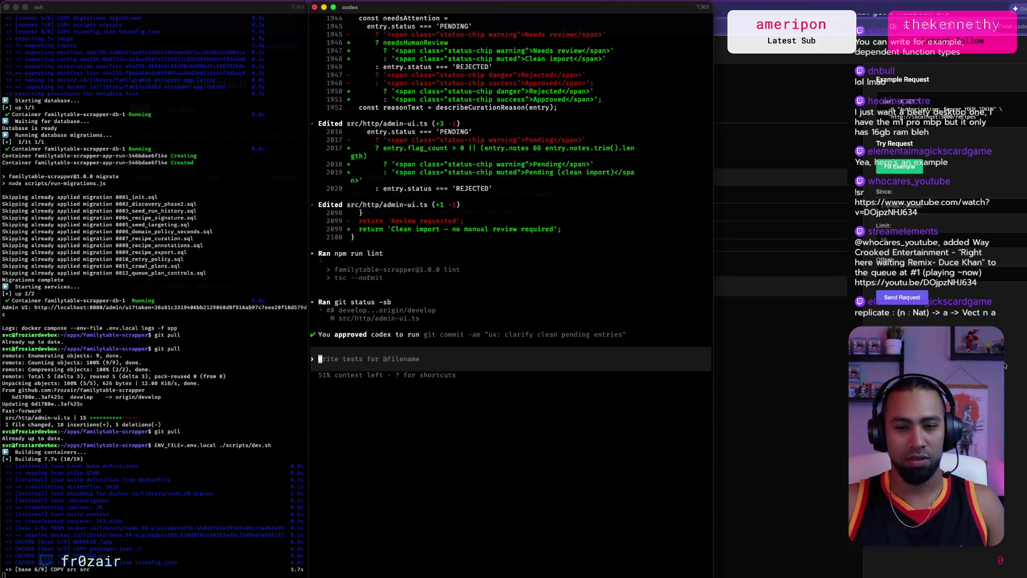
pyautogui.press('super+Tab')
pyautogui.press('super+Tab')
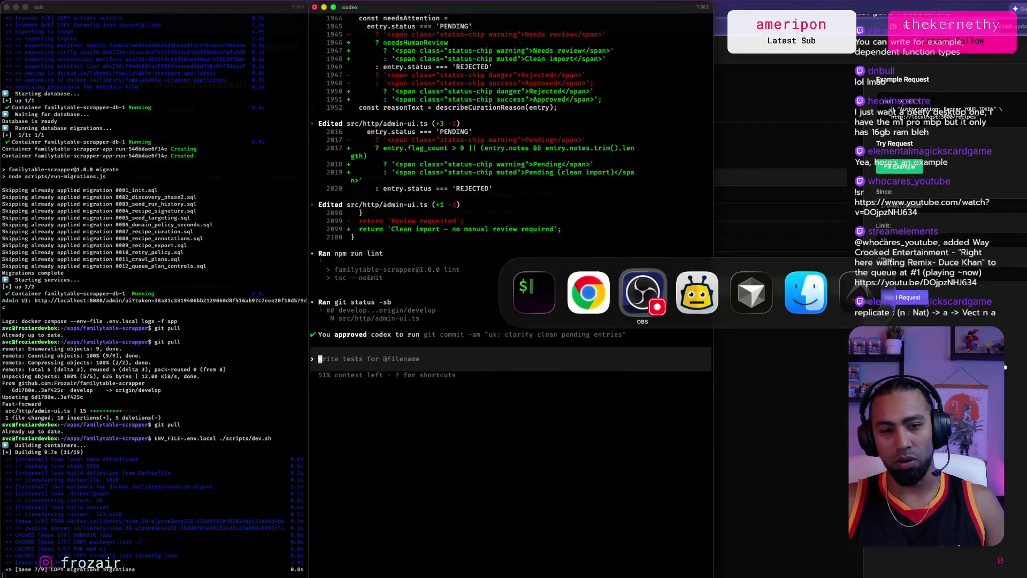
pyautogui.press('super+Tab')
pyautogui.press('super+Tab')
pyautogui.hotkey('ctrl', 'Up')
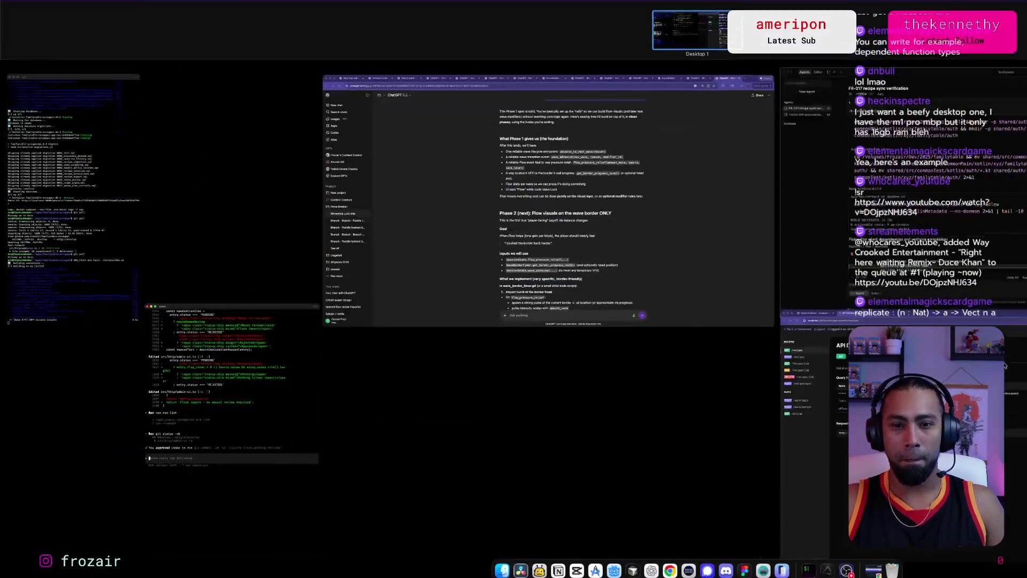
# Step: Bring the Nova Breaker ChatGPT window forward and close the Your Year with ChatGPT tab
pyautogui.click(666, 261)
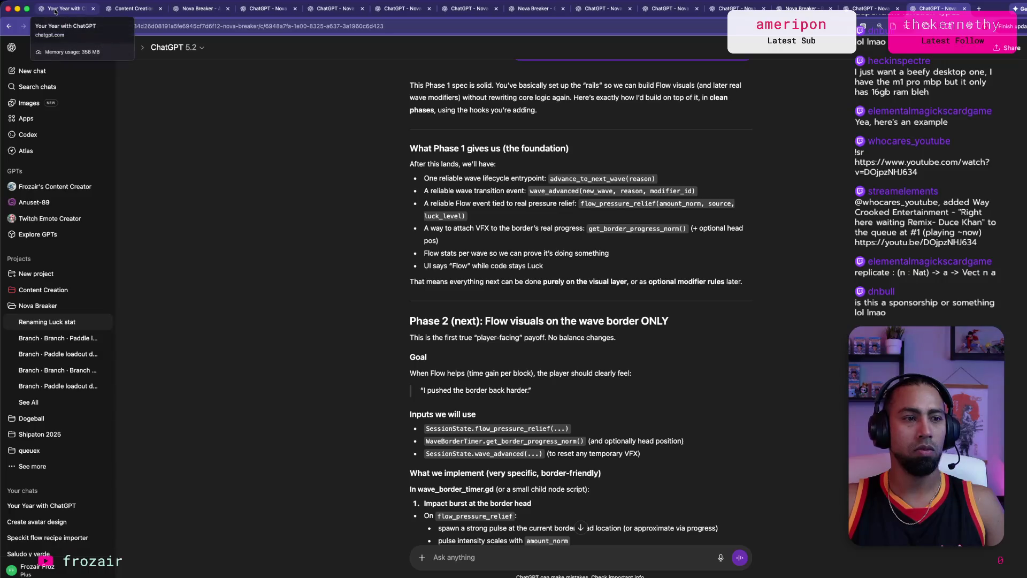
pyautogui.click(93, 8)
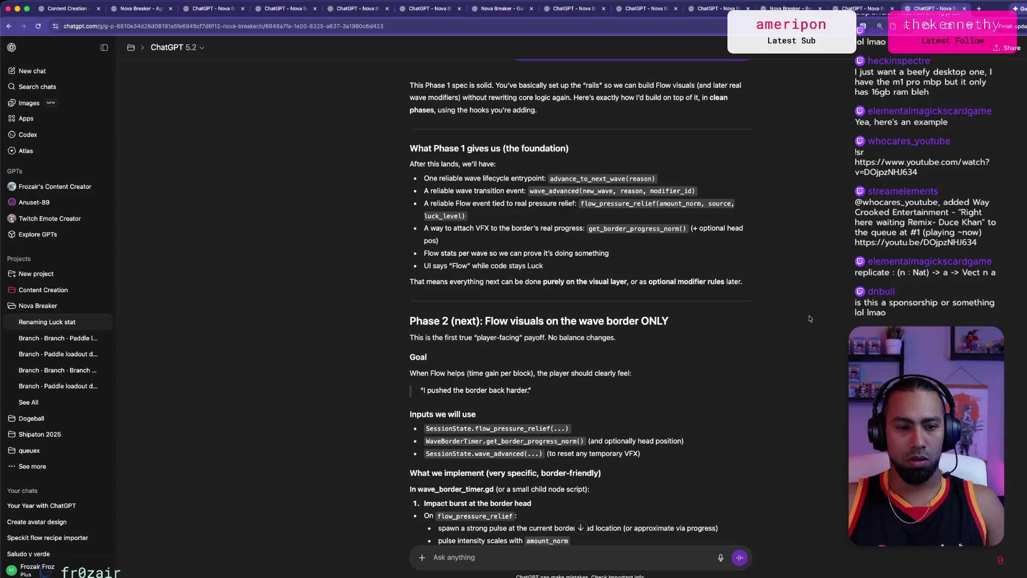
pyautogui.press('super+Tab')
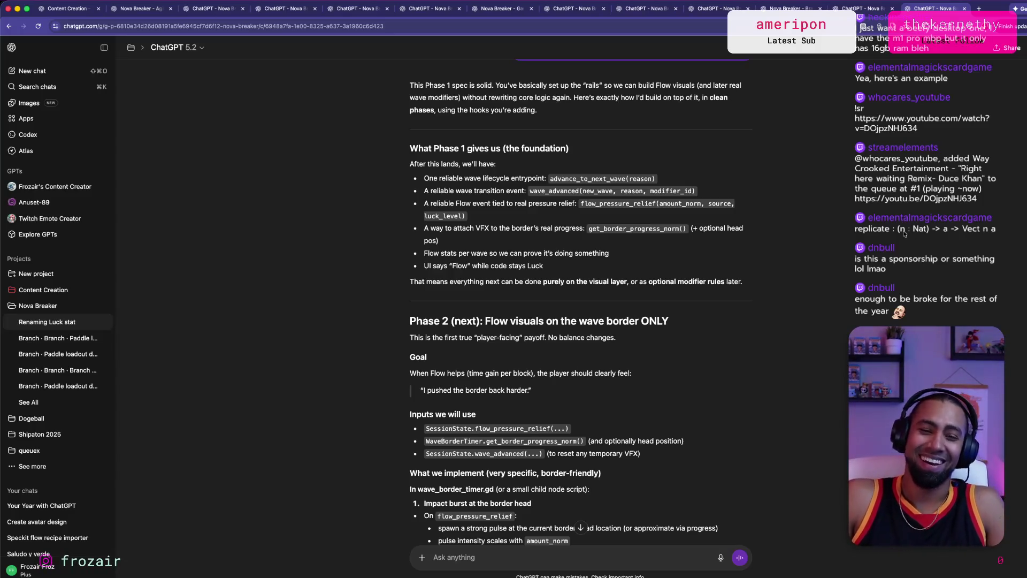
# Step: Cycle through the open apps, return to Chrome, and start a new tab searching 'idris 2'
pyautogui.press('super+Tab')
pyautogui.press('super+Tab')
pyautogui.press('super+shift+Tab')
pyautogui.press('super+shift+Tab')
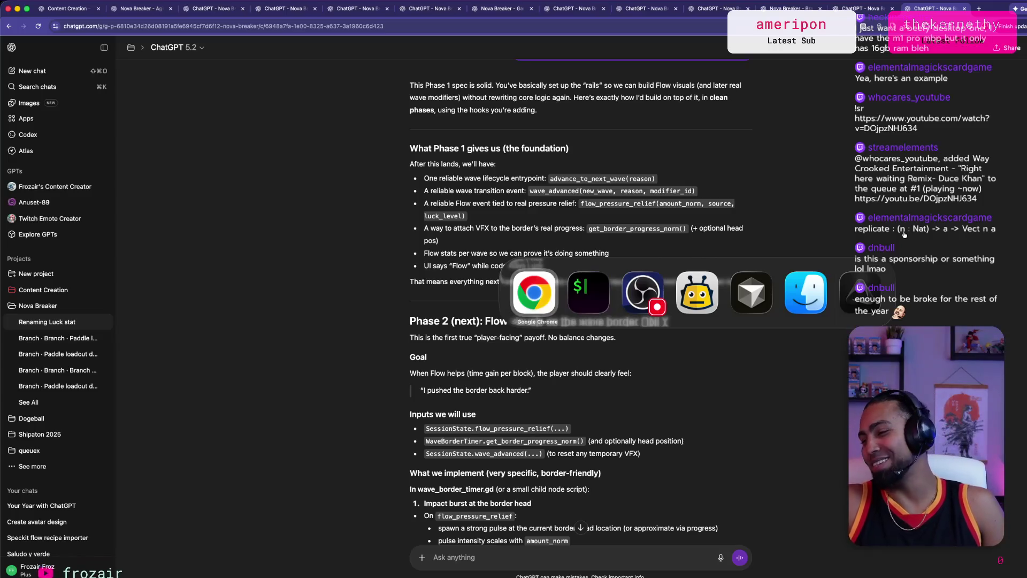
pyautogui.press('super+Tab')
pyautogui.press('super+shift+Tab')
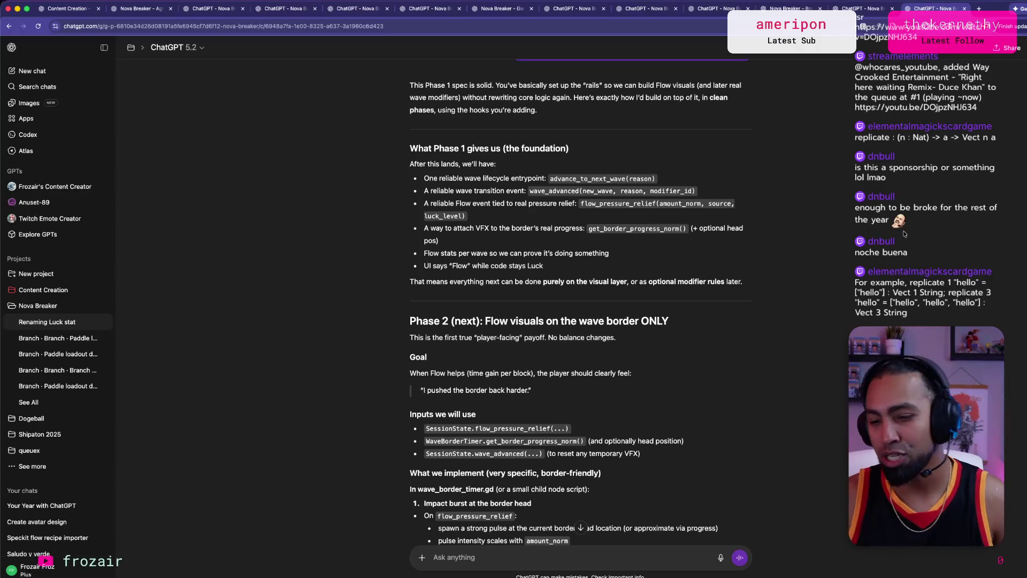
pyautogui.click(980, 11)
# Step: Search for 'idris 2 programming language' and scroll the results with enlarged page text
pyautogui.write('idris 2 pro')
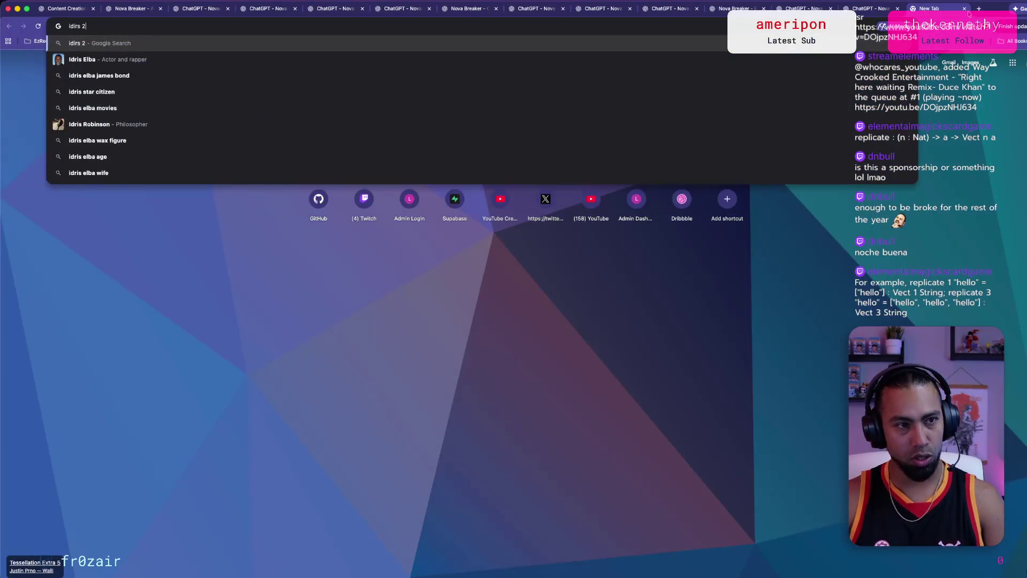
pyautogui.write('gra')
pyautogui.press('Down')
pyautogui.press('Down')
pyautogui.press('Return')
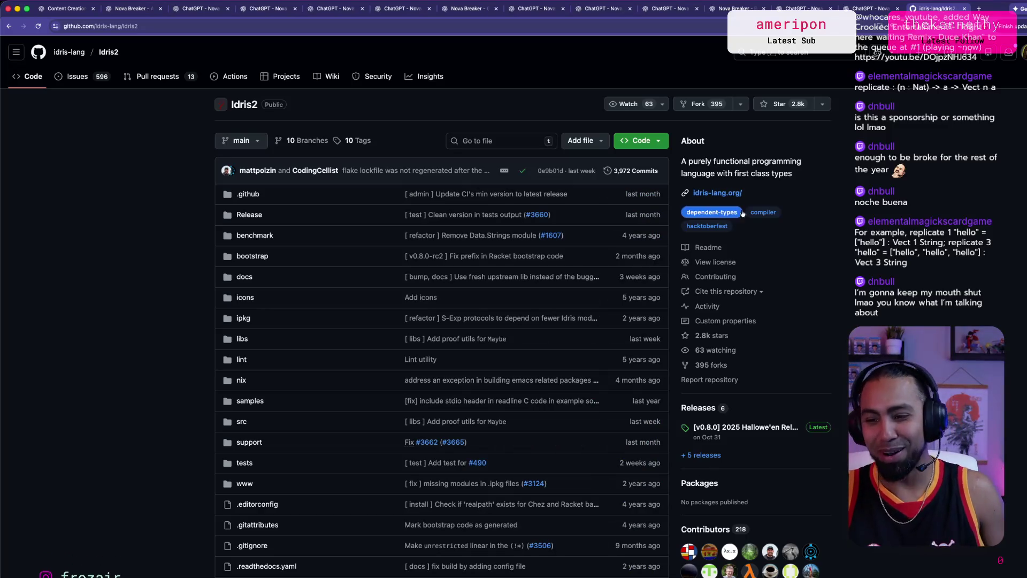
pyautogui.scroll(-3, 912, 257)
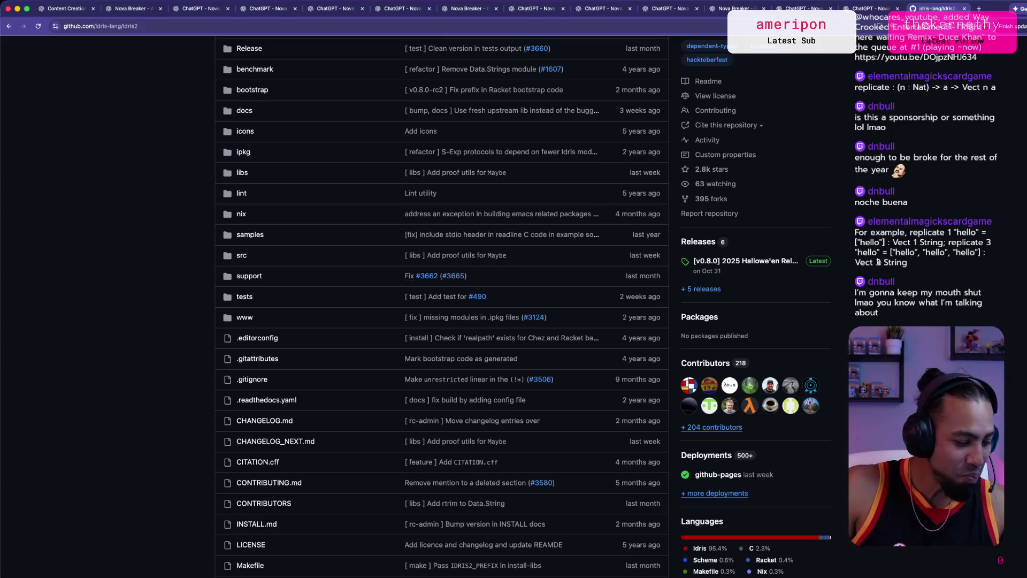
pyautogui.scroll(-9, 198, 275)
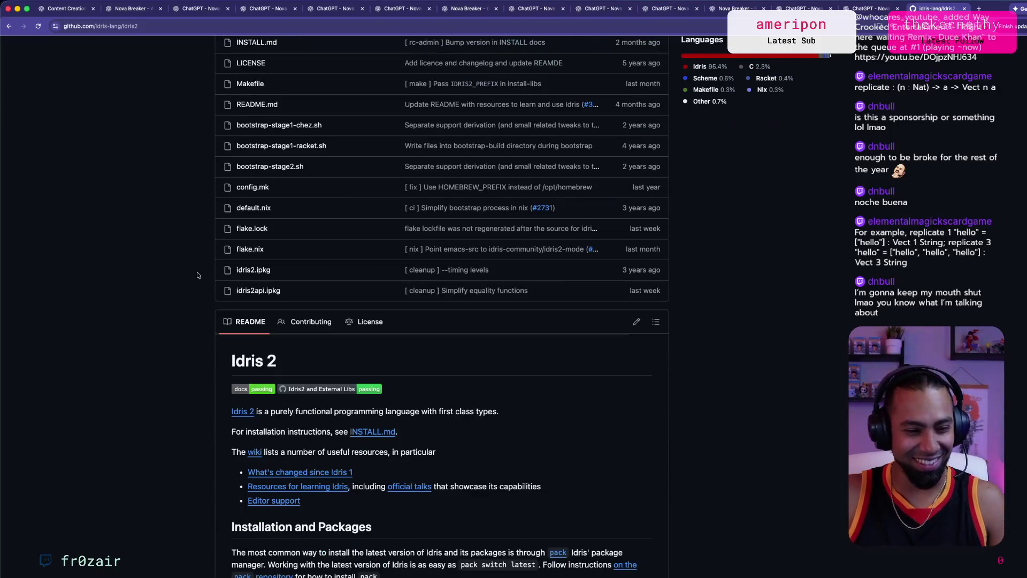
pyautogui.press('super+equal')
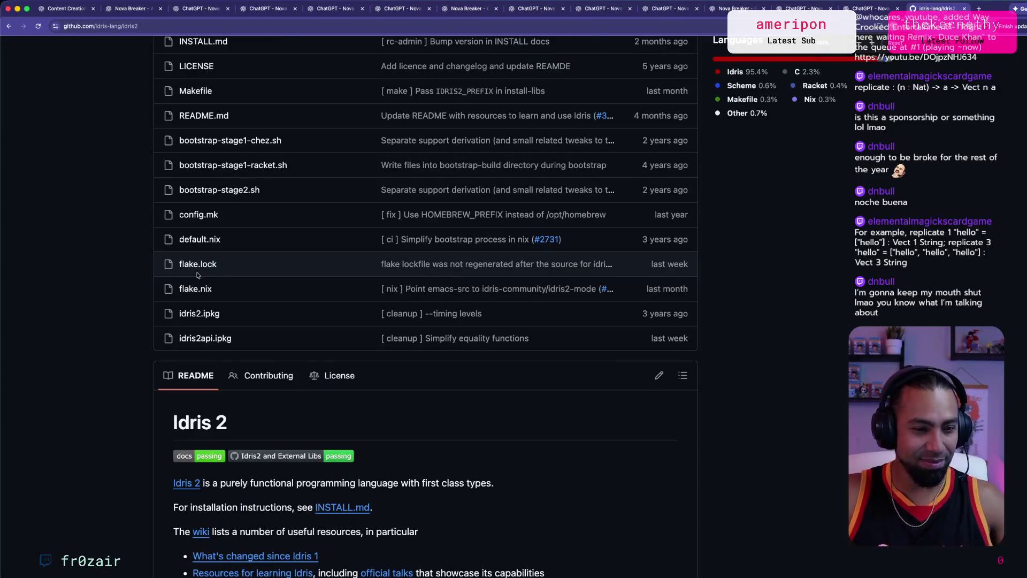
pyautogui.scroll(-5, 198, 275)
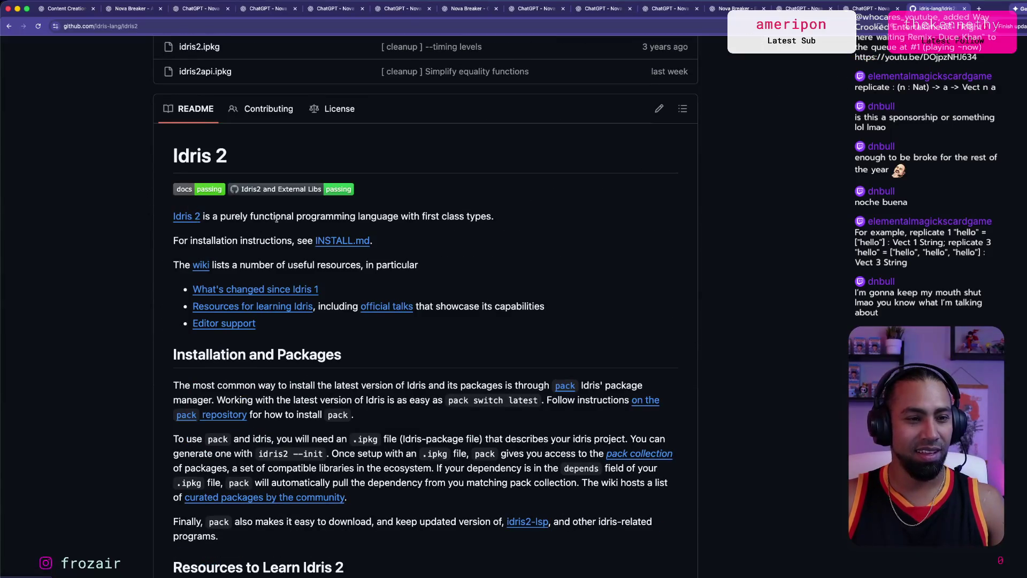
# Step: Check the Idris 2 project website, then return to the Idris2 repository README
pyautogui.click(190, 217)
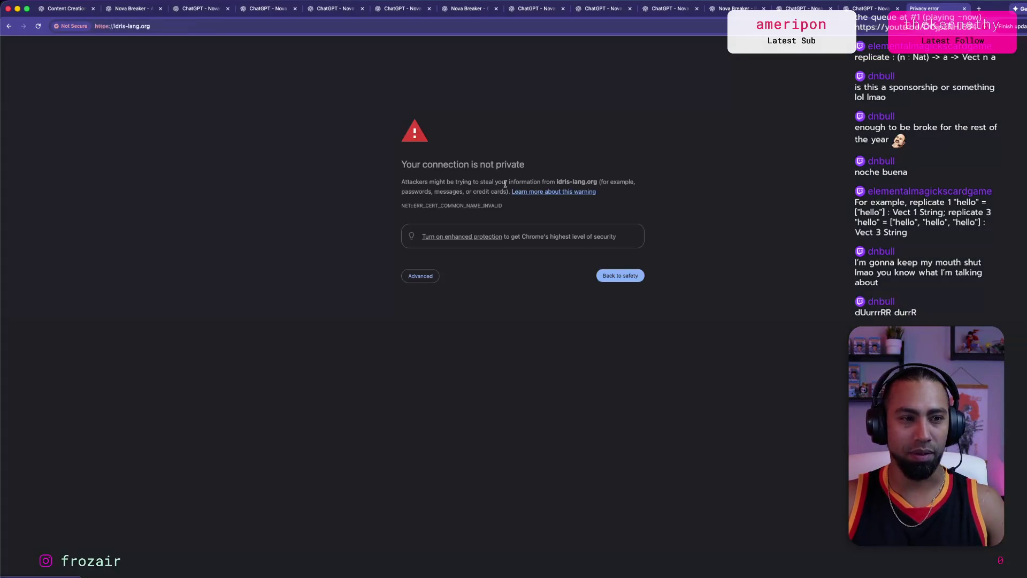
pyautogui.click(9, 26)
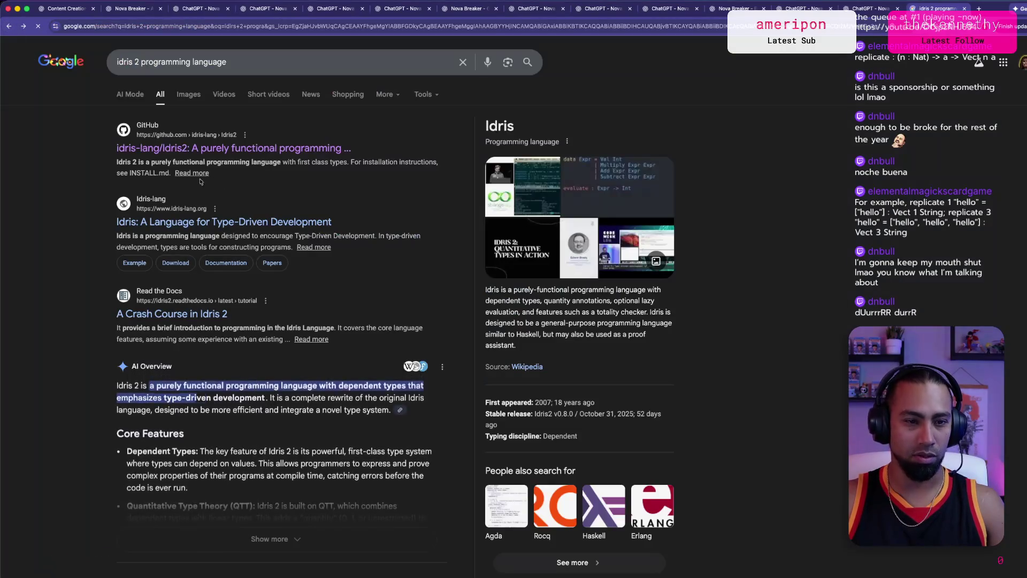
pyautogui.press('super+bracketright')
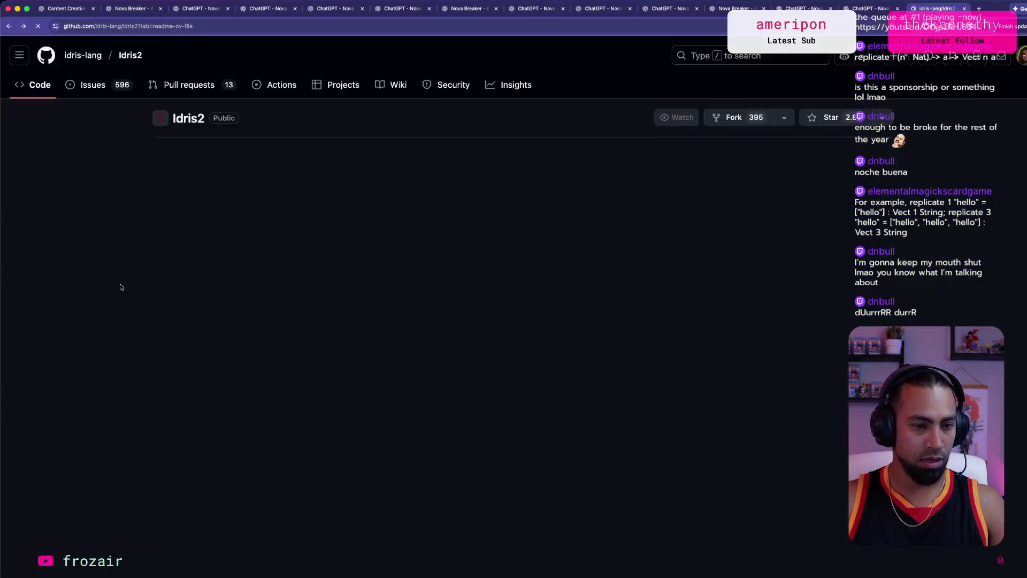
pyautogui.scroll(-7, 120, 283)
pyautogui.scroll(5, 119, 281)
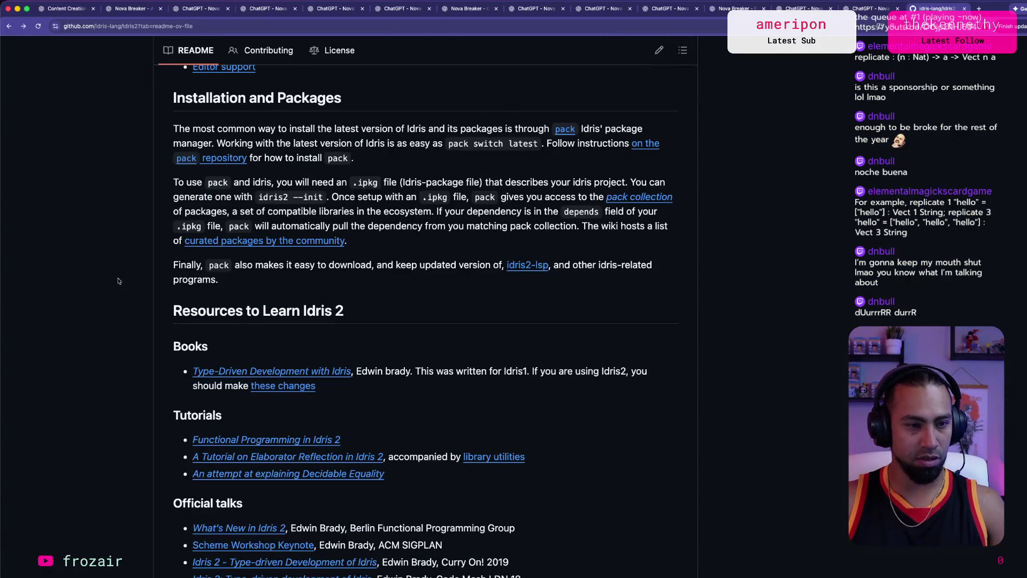
pyautogui.scroll(-3, 119, 279)
# Step: Look at the Functional Programming in Idris 2 tutorial, then follow the README's official documentation link
pyautogui.click(282, 272)
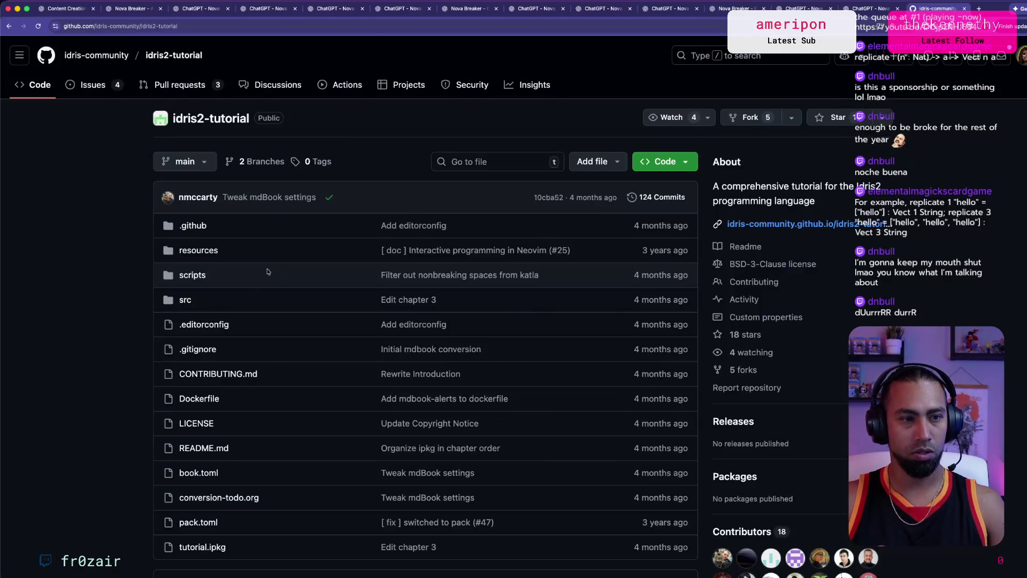
pyautogui.scroll(-5, 244, 292)
pyautogui.scroll(-15, 244, 292)
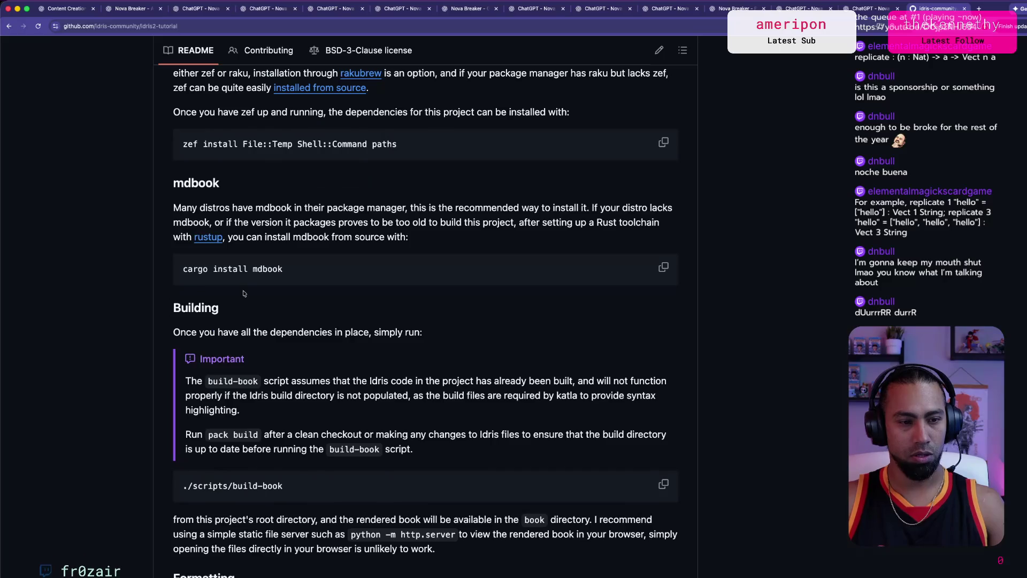
pyautogui.click(9, 25)
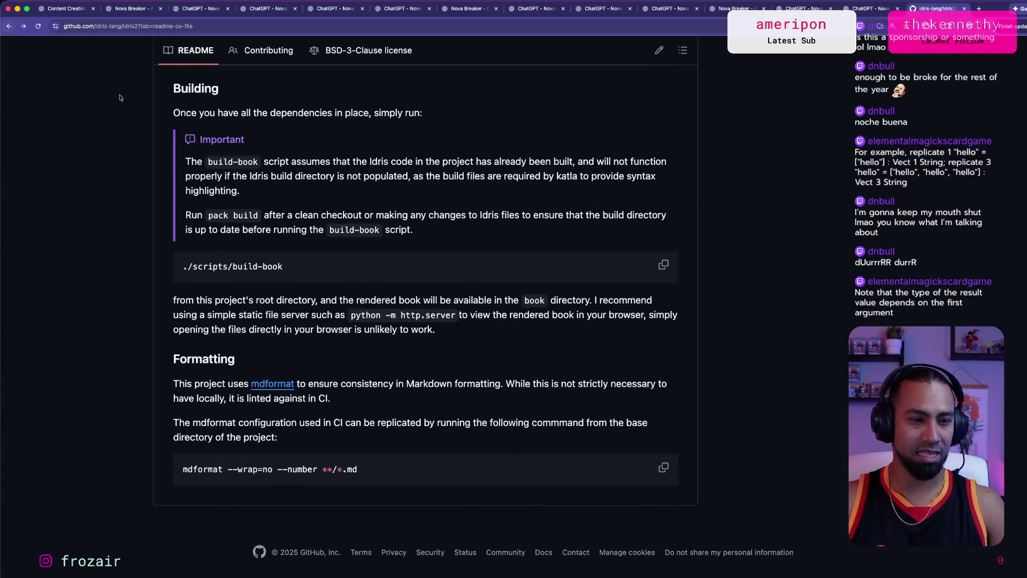
pyautogui.scroll(-2, 174, 191)
pyautogui.scroll(-15, 174, 191)
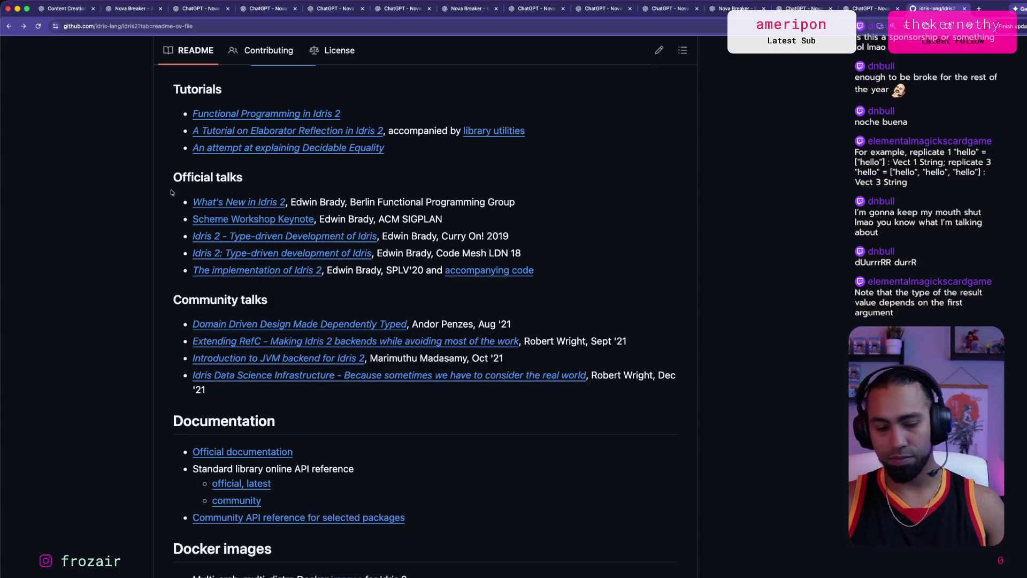
pyautogui.scroll(8, 167, 192)
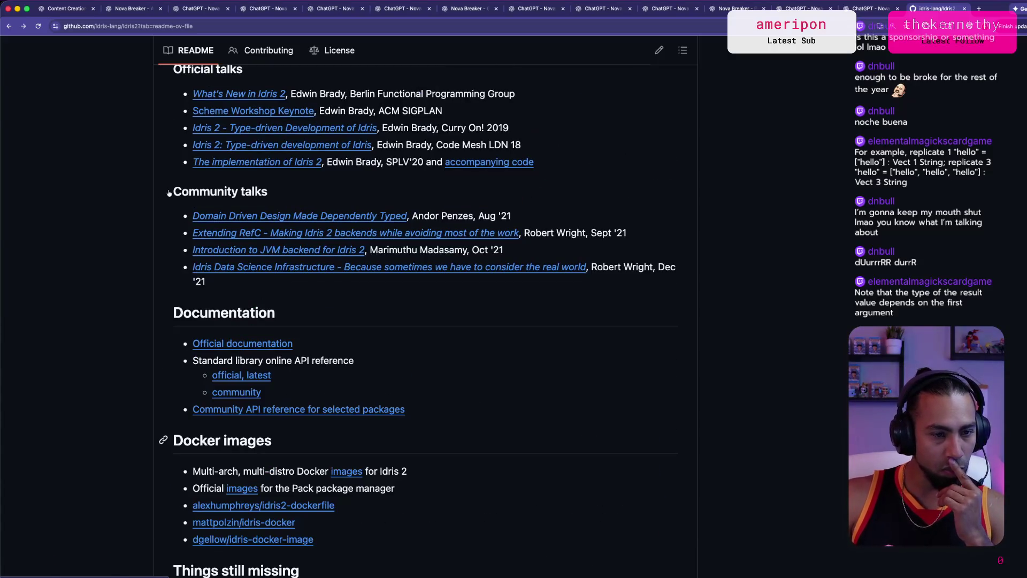
pyautogui.click(289, 349)
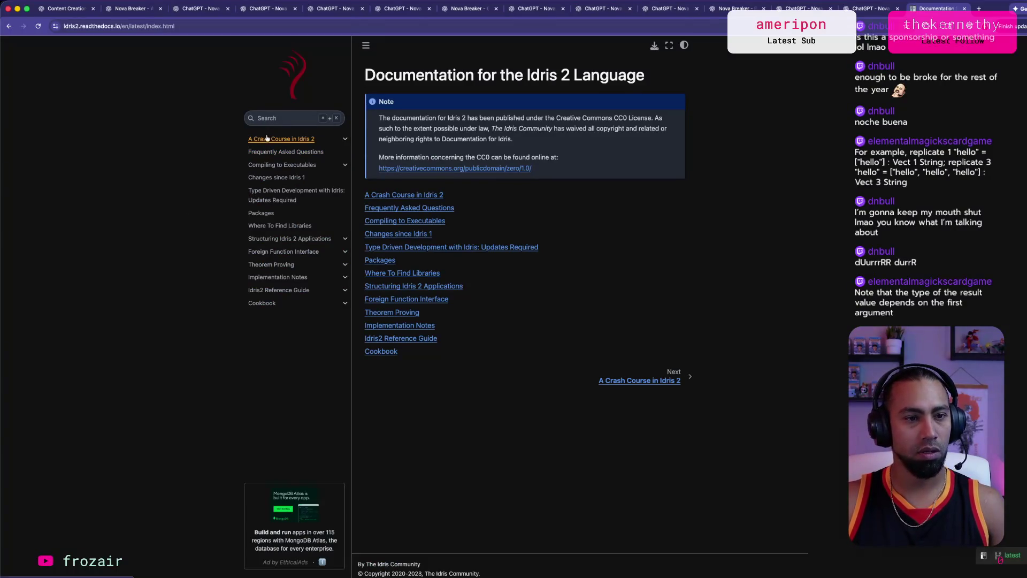
# Step: Open A Crash Course in Idris 2 and read its Introduction page
pyautogui.click(400, 197)
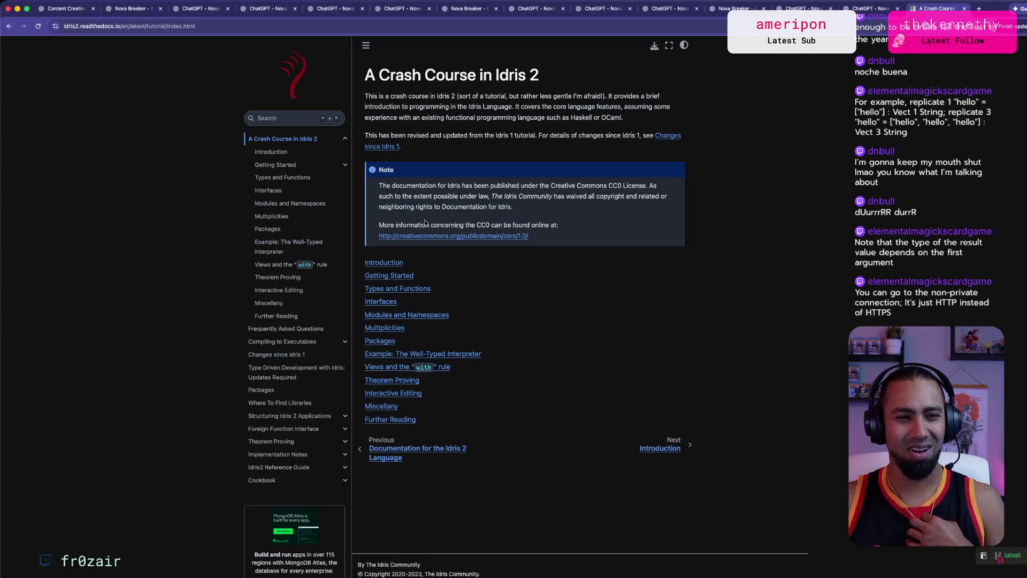
pyautogui.click(660, 448)
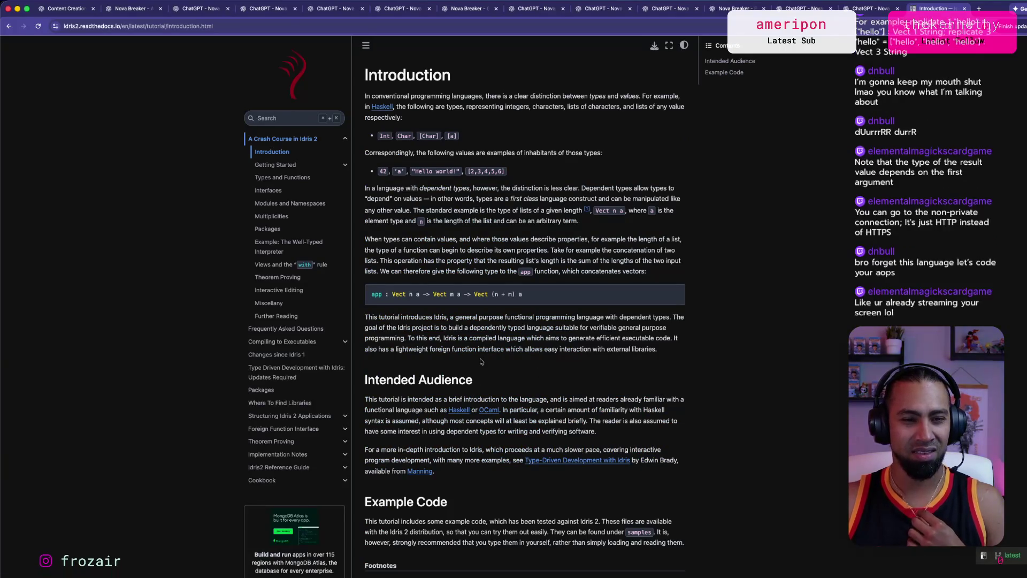
pyautogui.scroll(-1, 471, 289)
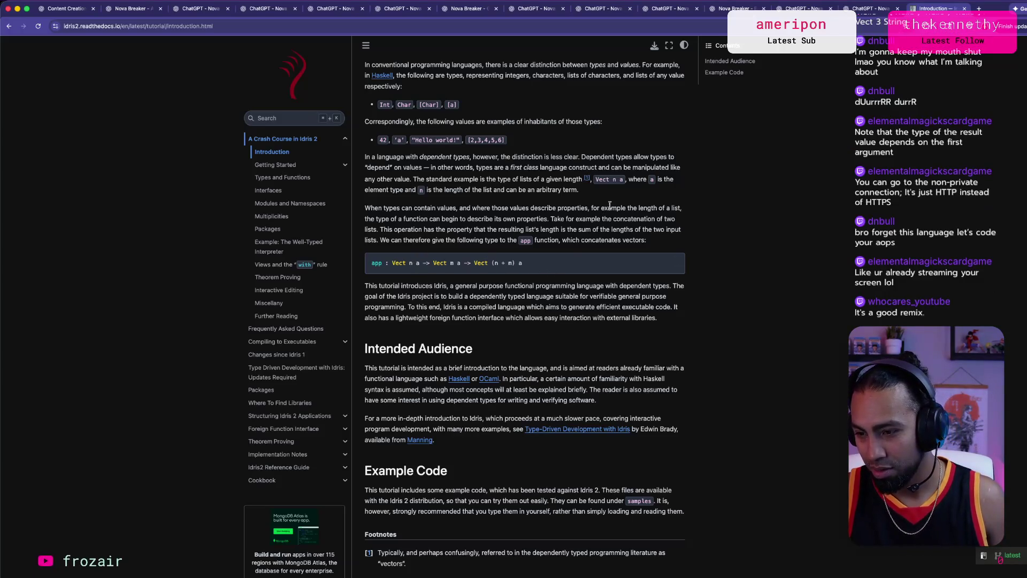
pyautogui.scroll(-2, 765, 444)
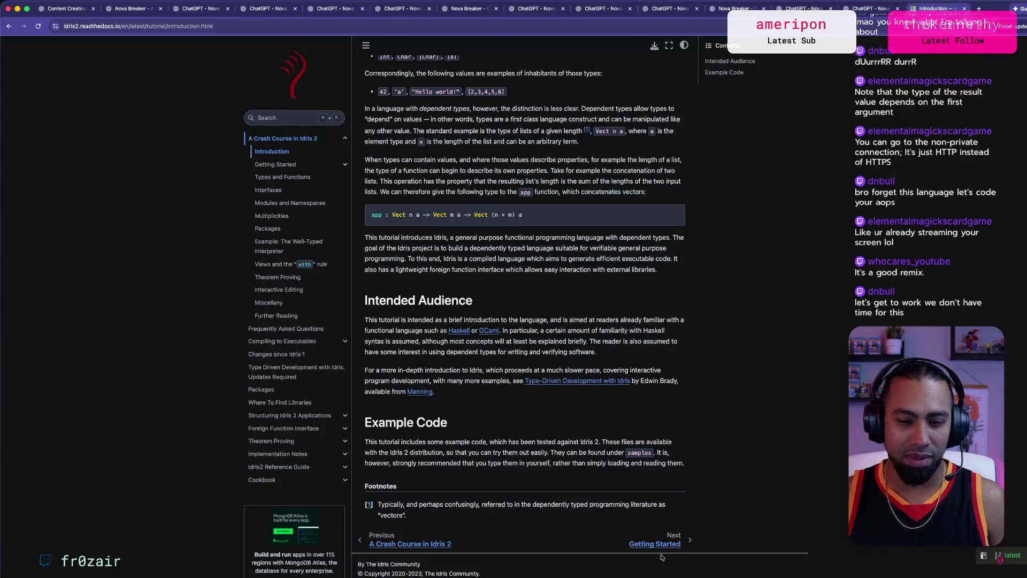
# Step: Skim the Getting Started page, then close the documentation tab and return to ChatGPT
pyautogui.click(671, 548)
pyautogui.scroll(-15, 627, 440)
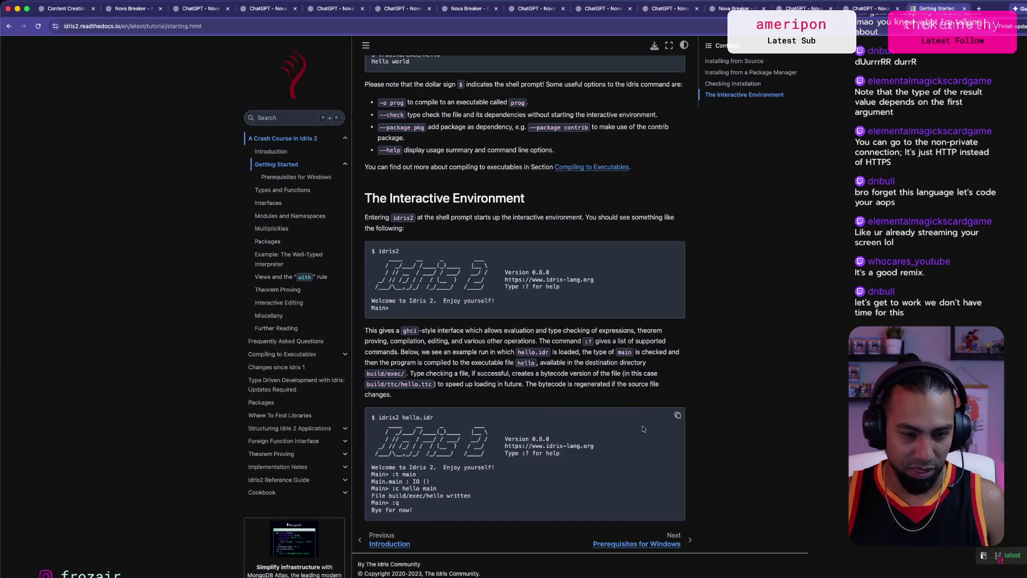
pyautogui.scroll(6, 825, 359)
pyautogui.scroll(10, 825, 359)
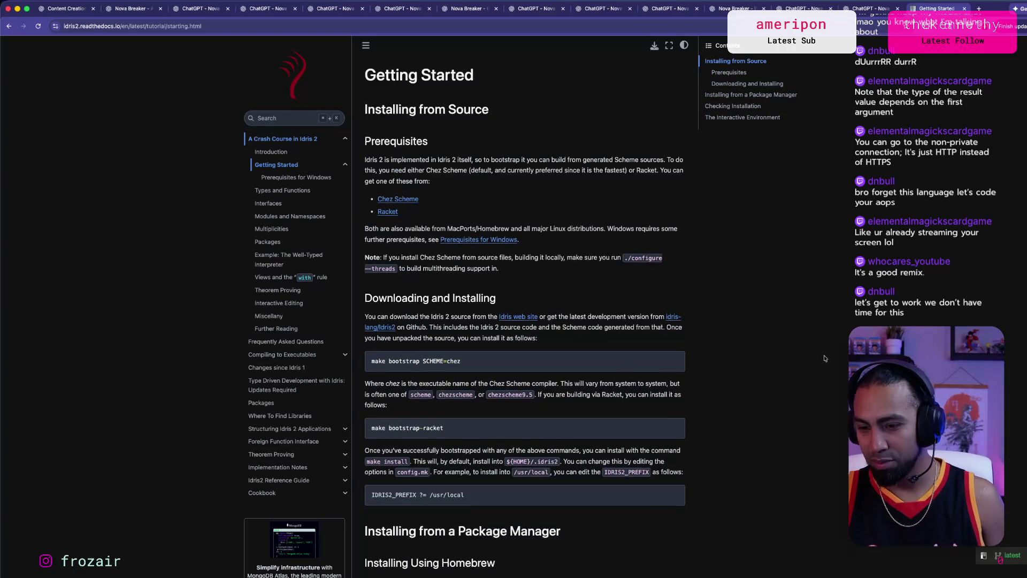
pyautogui.press('super+w')
pyautogui.press('super+Tab')
pyautogui.press('Tab')
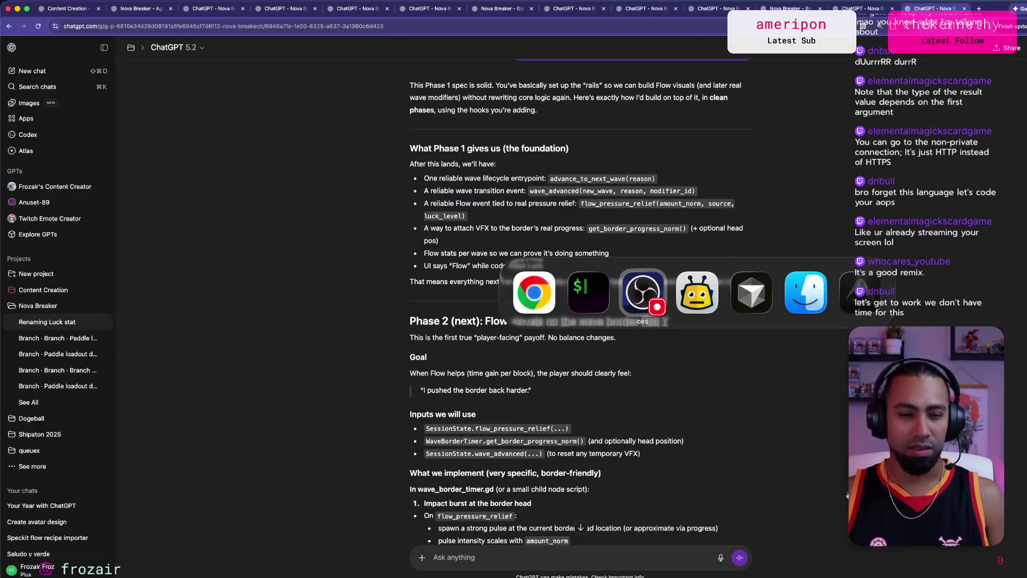
# Step: Bring the FamilyTable API Documentation window forward via Mission Control, then switch to Cursor
pyautogui.hotkey('shift', 'Tab')
pyautogui.hotkey('shift', 'Tab')
pyautogui.hotkey('ctrl', 'Up')
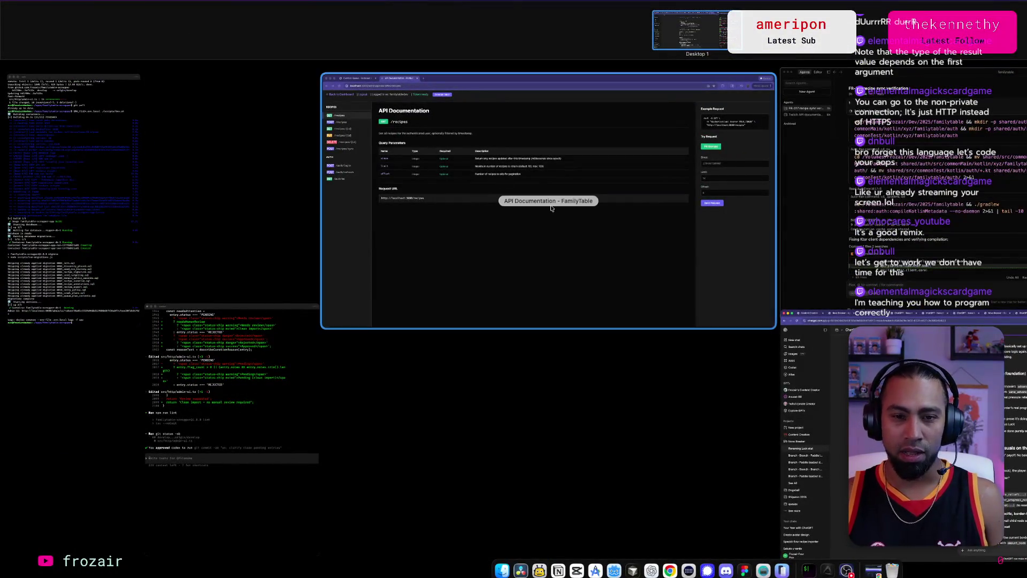
pyautogui.click(556, 214)
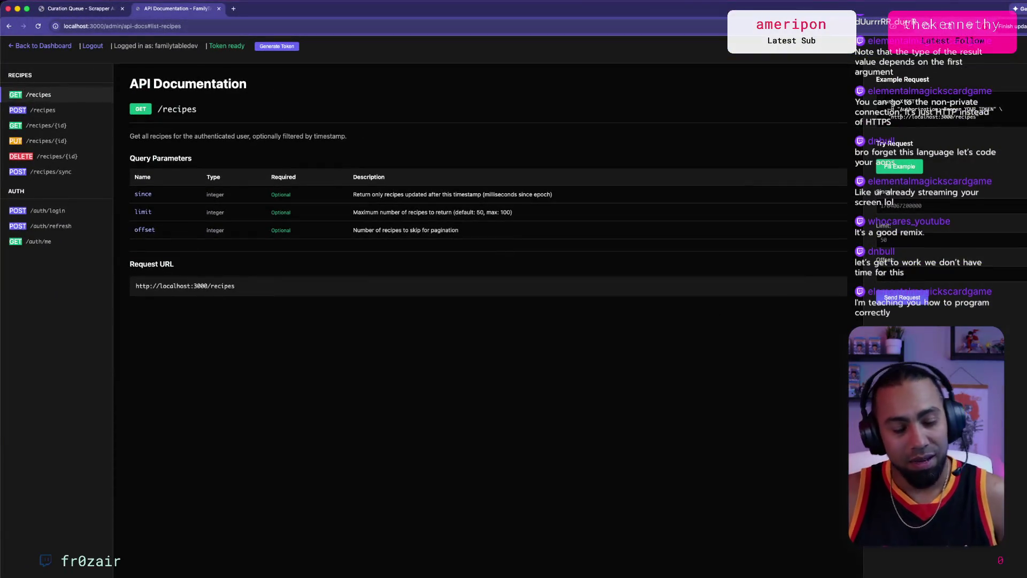
pyautogui.press('super+Tab')
pyautogui.press('super+Tab')
pyautogui.press('super+Tab')
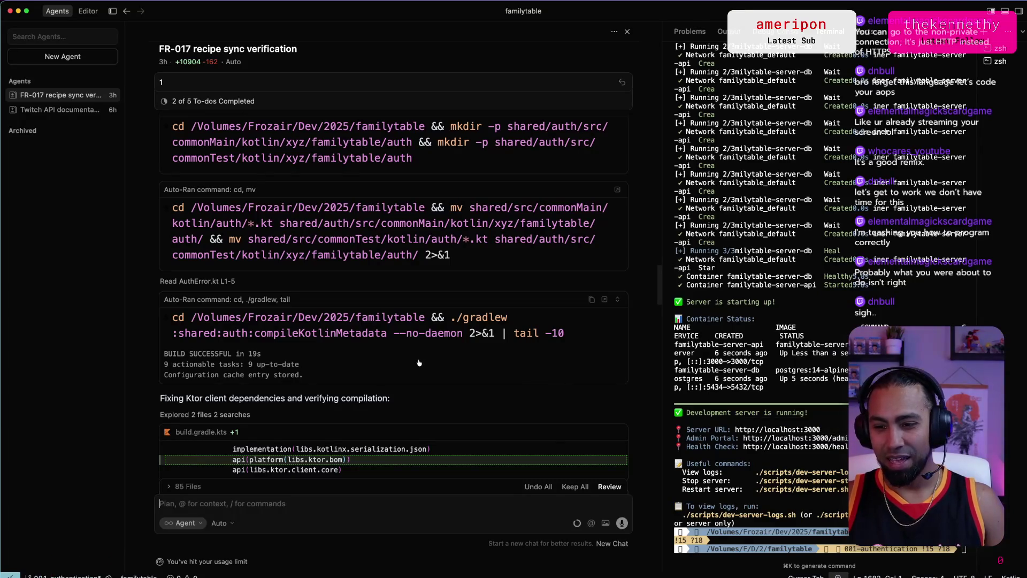
# Step: Scroll through the agent output and attempt to run the dev server script
pyautogui.scroll(-15, 459, 355)
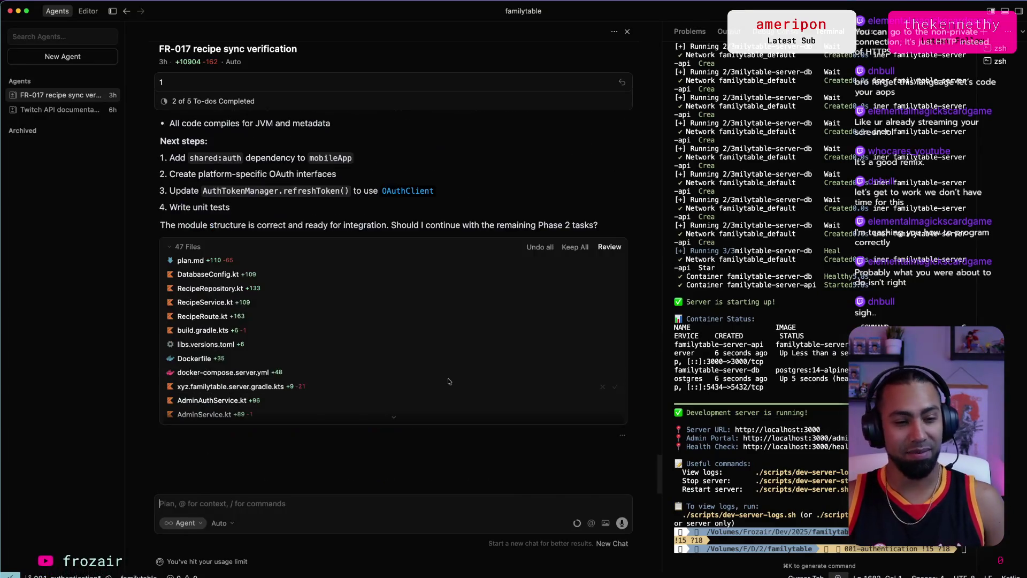
pyautogui.scroll(3, 300, 359)
pyautogui.scroll(-1, 302, 357)
pyautogui.scroll(-1, 303, 356)
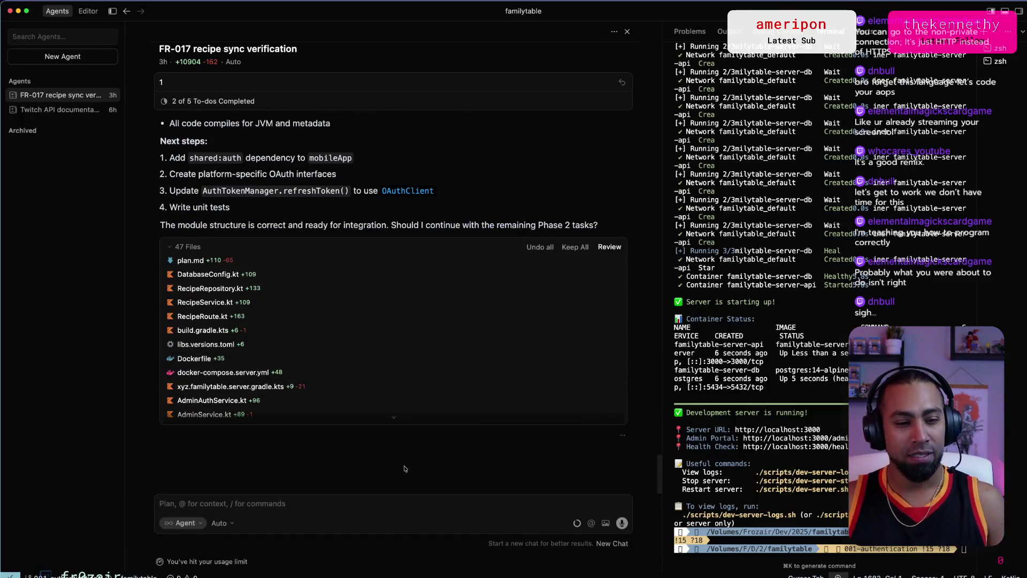
pyautogui.scroll(5, 321, 326)
pyautogui.scroll(-8, 332, 309)
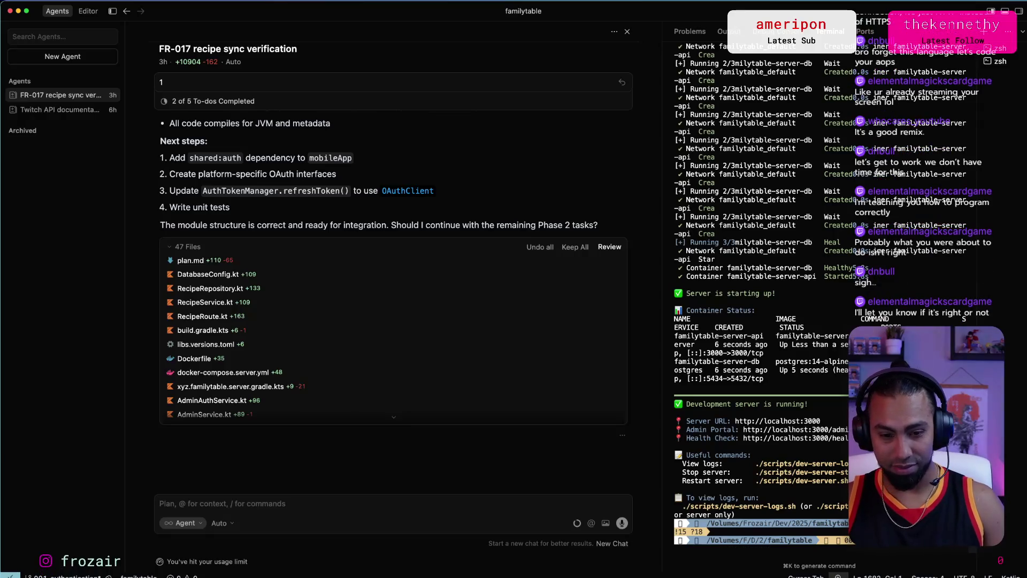
pyautogui.press('Return')
# Step: Move up one folder and into the familytable project folder in the terminal
pyautogui.write('d')
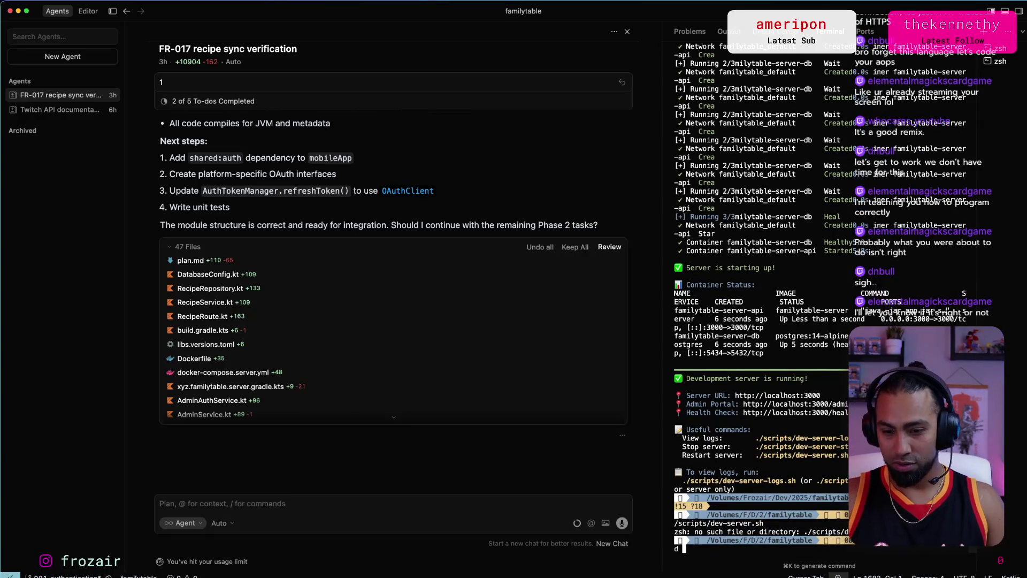
pyautogui.write(' ../')
pyautogui.press('Return')
pyautogui.write('cd g')
pyautogui.press('BackSpace')
pyautogui.write('familytable')
pyautogui.press('Return')
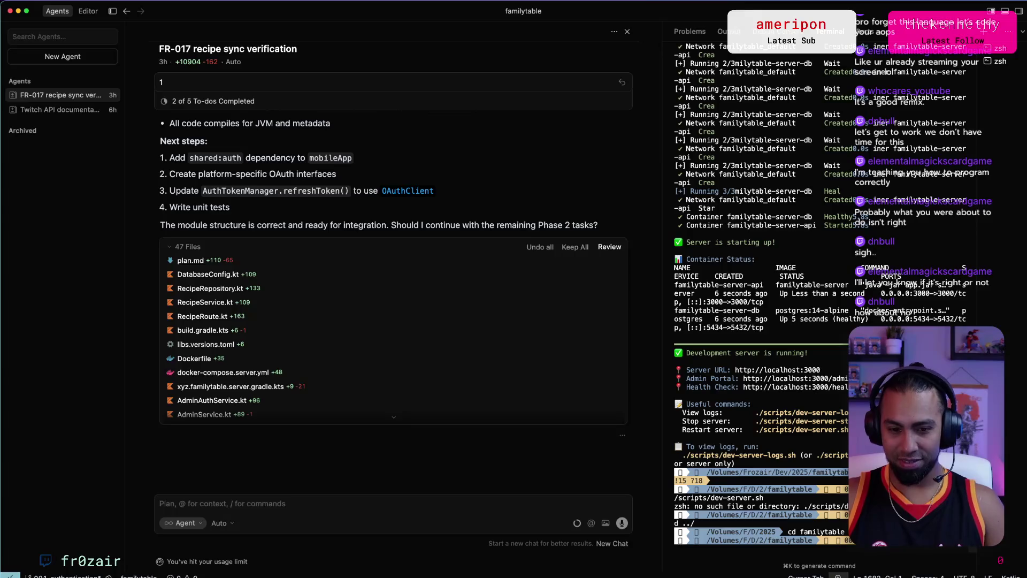
# Step: Run ./scripts/dev-server.sh to rebuild the Docker images and widen the terminal pane
pyautogui.write('./scripts/dev-server.sh')
pyautogui.press('Return')
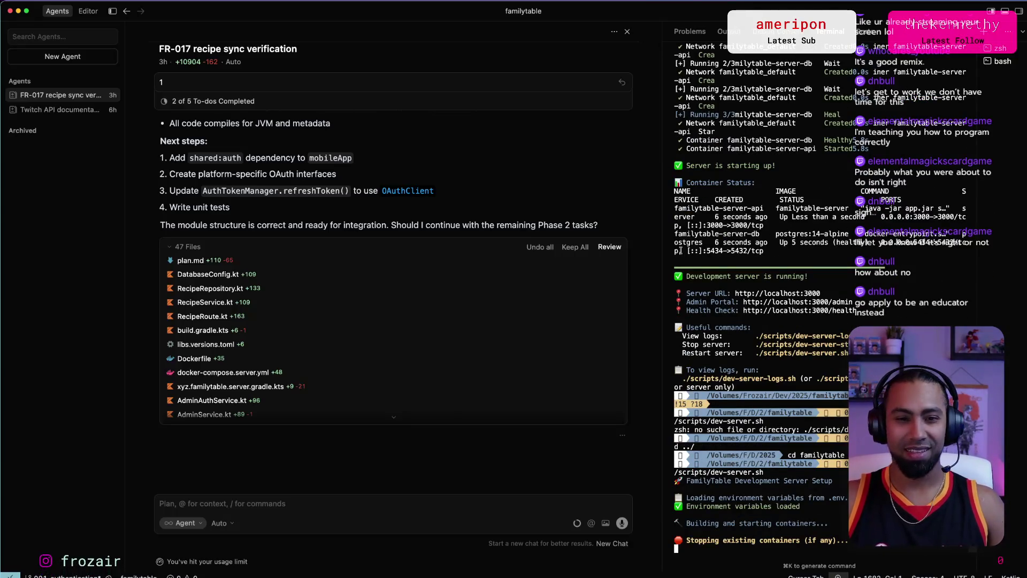
pyautogui.moveTo(663, 237); pyautogui.dragTo(622, 237)
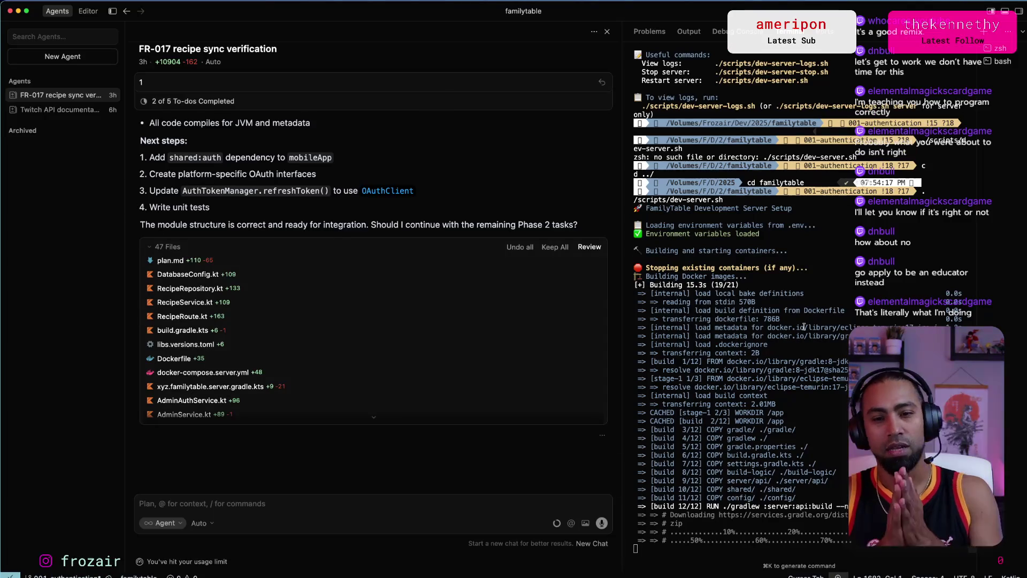
pyautogui.press('super+Tab')
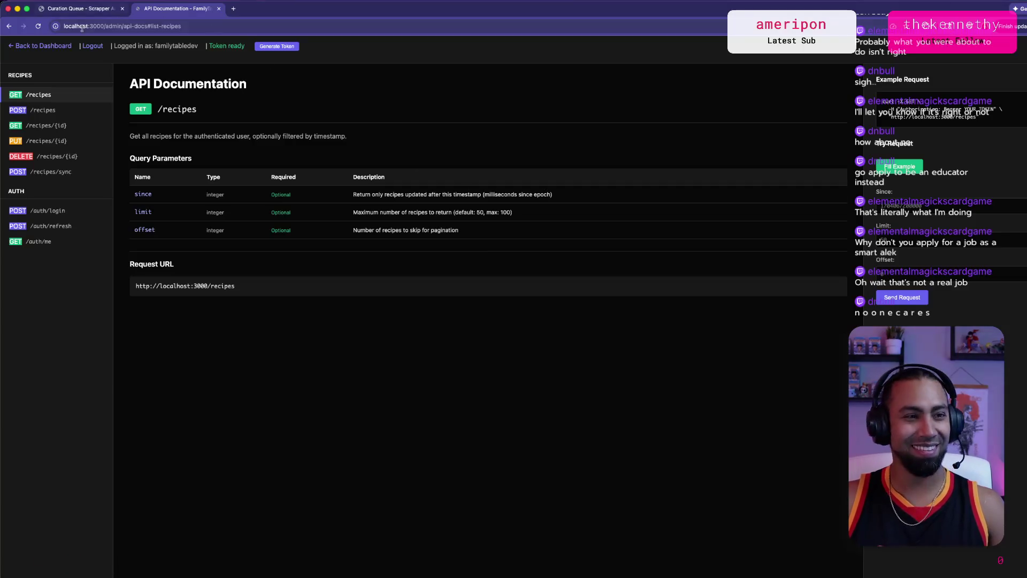
# Step: Enlarge the content of both the Curation Queue and API Documentation tabs
pyautogui.click(85, 9)
pyautogui.press('super+equal')
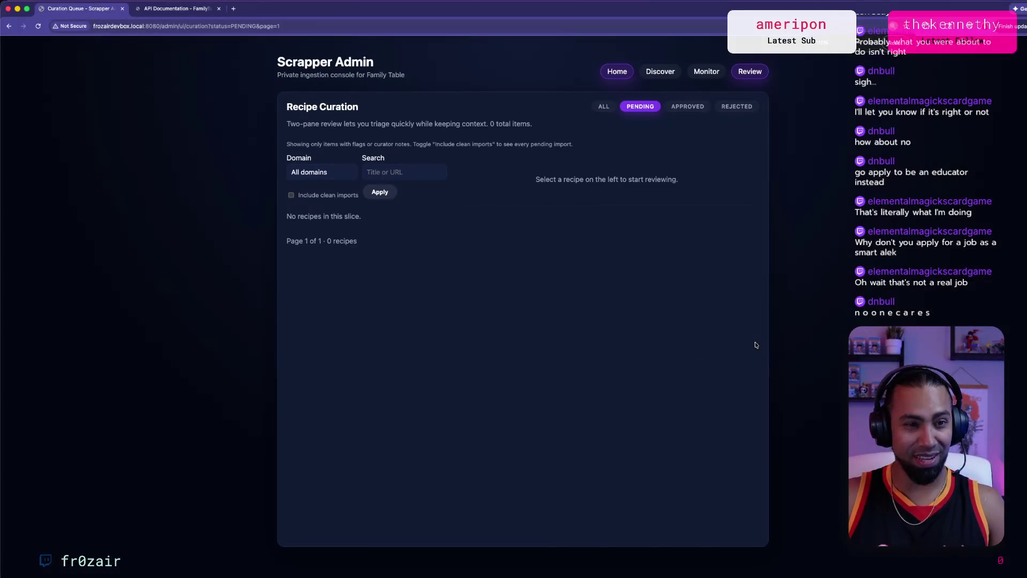
pyautogui.hotkey('ctrl', 'Tab')
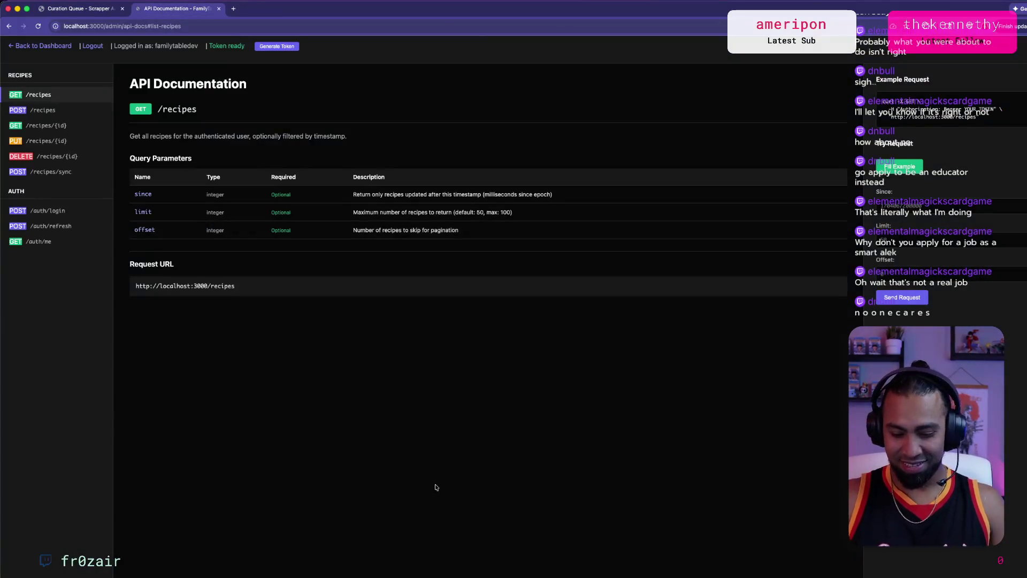
pyautogui.press('super+equal')
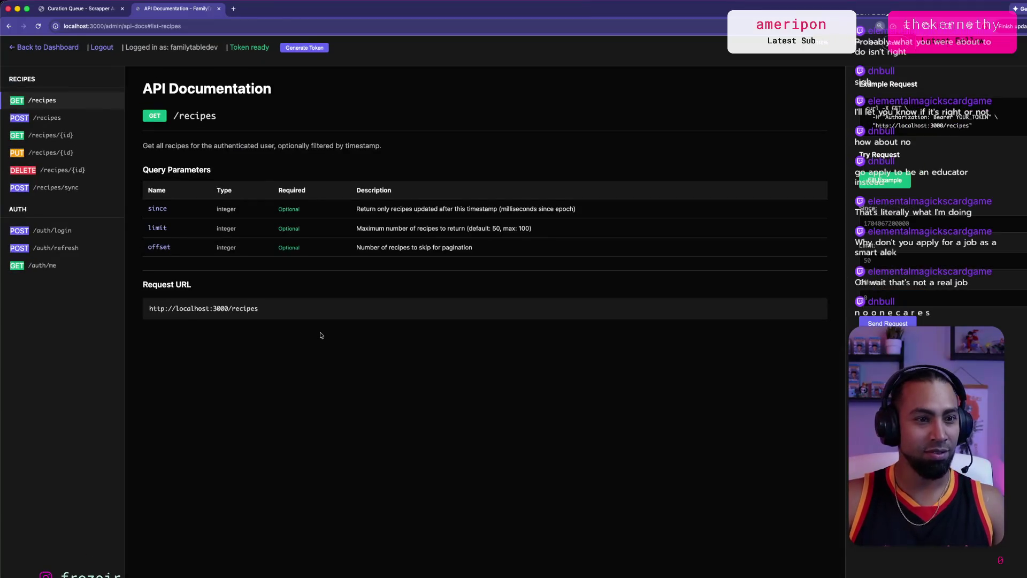
pyautogui.hotkey('ctrl', 'shift', 'Tab')
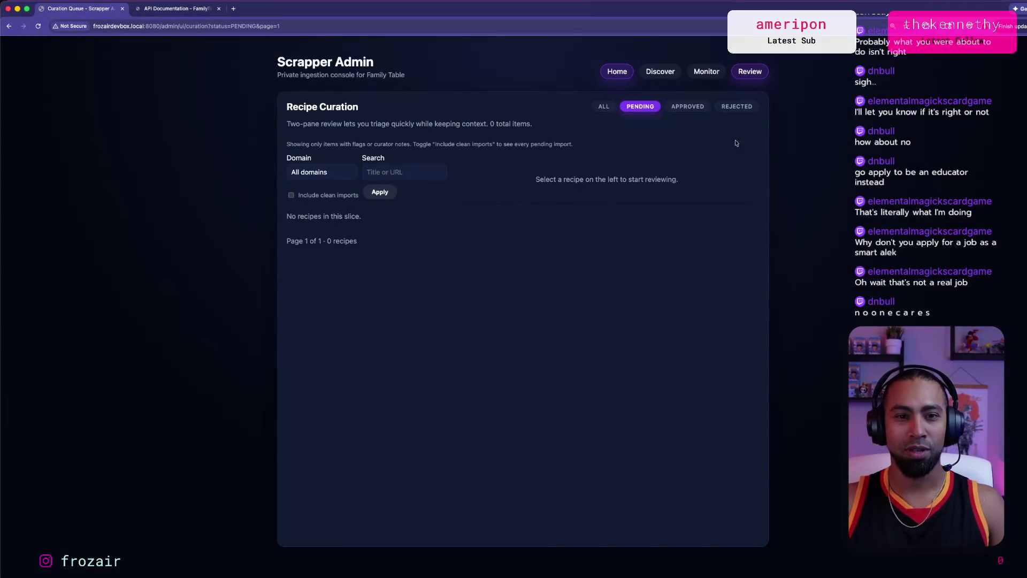
# Step: Go from Home to Discover, checking the crawl's DOMAIN_ROOT label, then to the Crawl Monitor
pyautogui.click(618, 75)
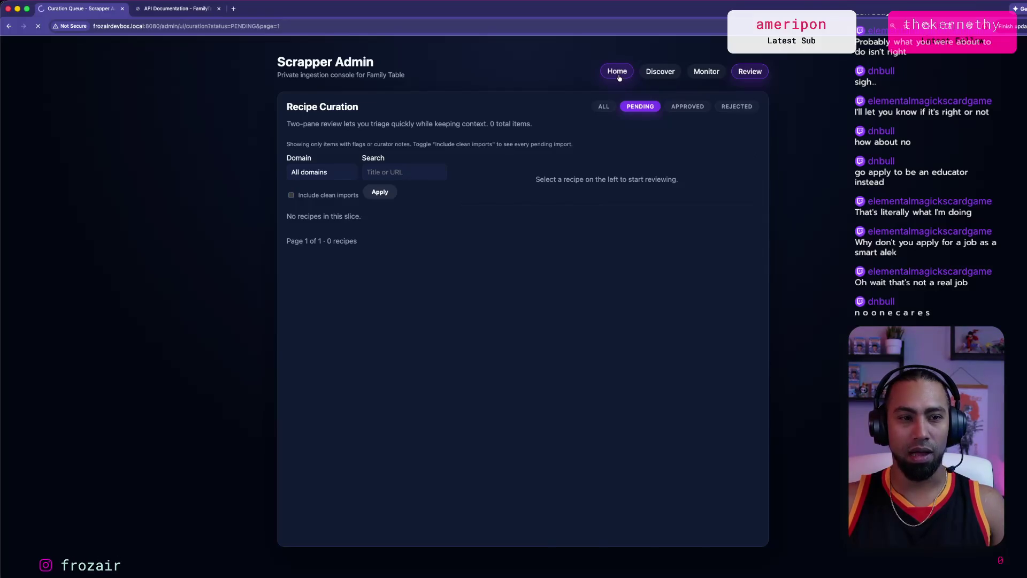
pyautogui.click(659, 79)
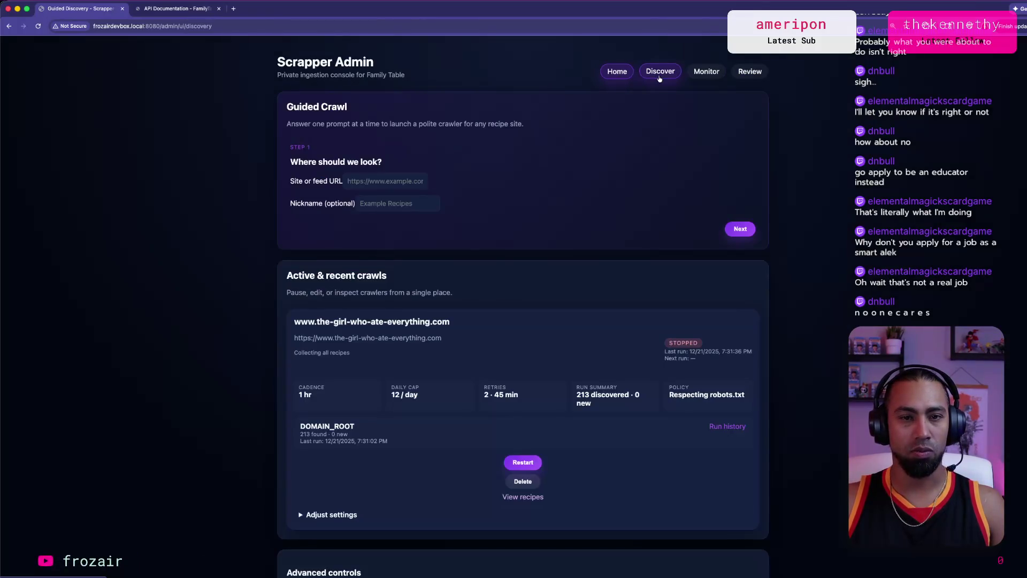
pyautogui.scroll(-3, 402, 208)
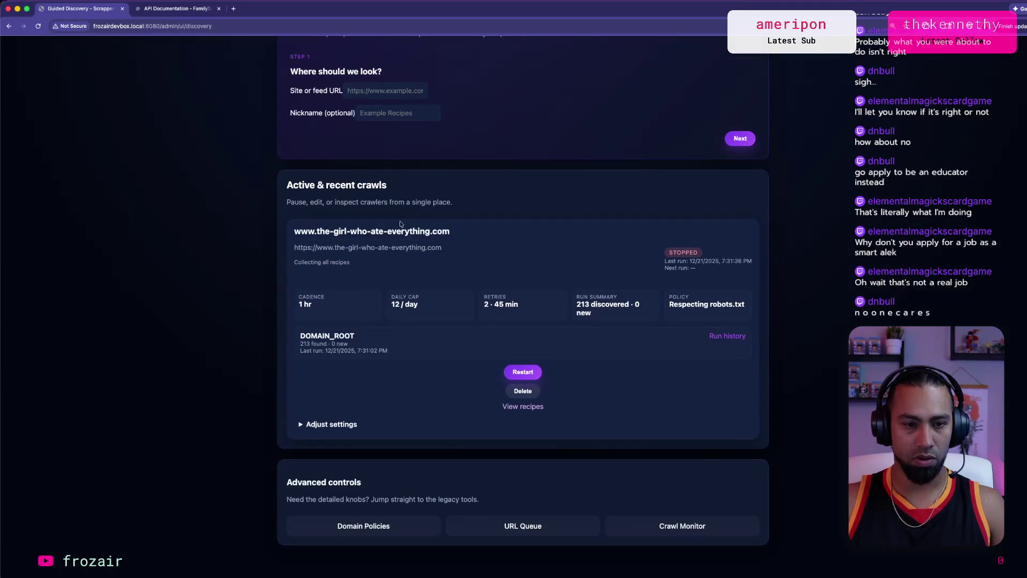
pyautogui.moveTo(312, 336); pyautogui.dragTo(368, 338)
pyautogui.scroll(3, 363, 370)
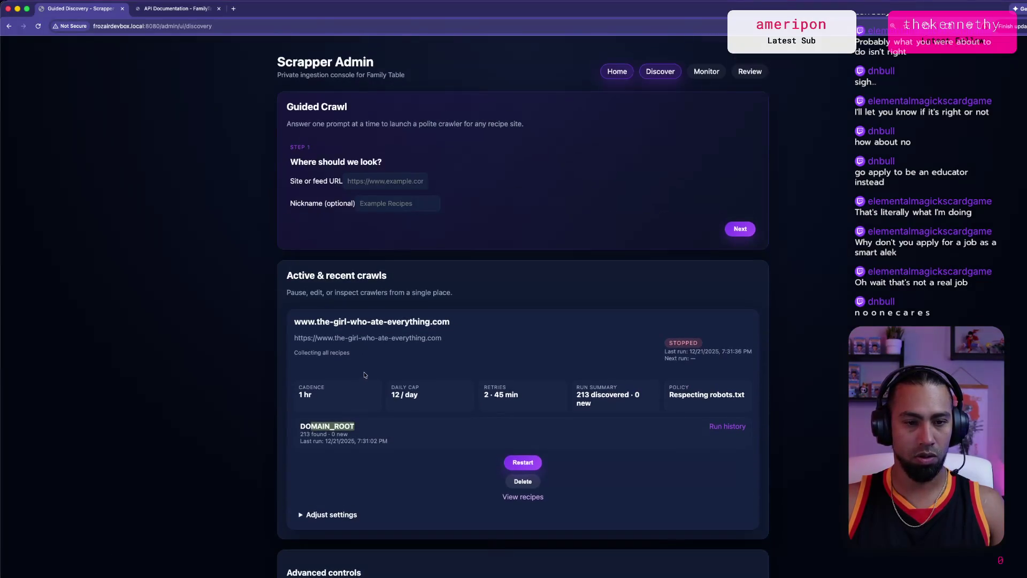
pyautogui.click(702, 76)
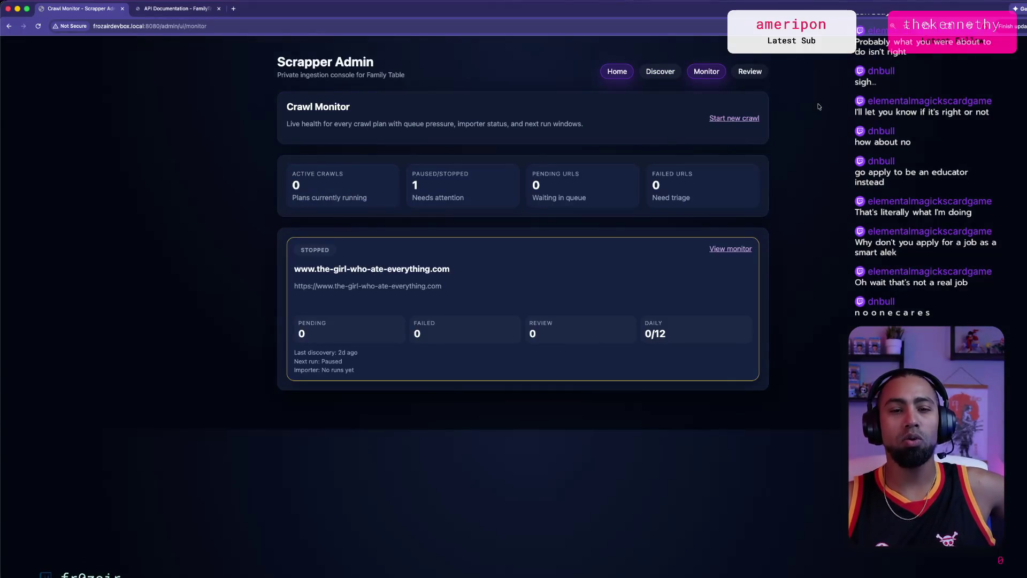
# Step: Open Review and toggle ALL, PENDING and back to ALL to list all 136 recipes
pyautogui.click(750, 73)
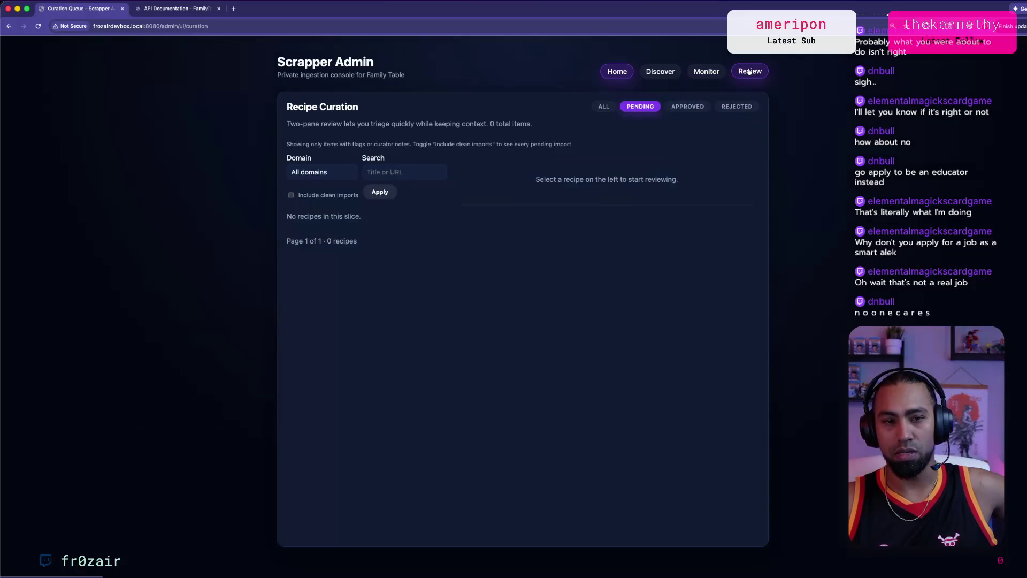
pyautogui.click(604, 106)
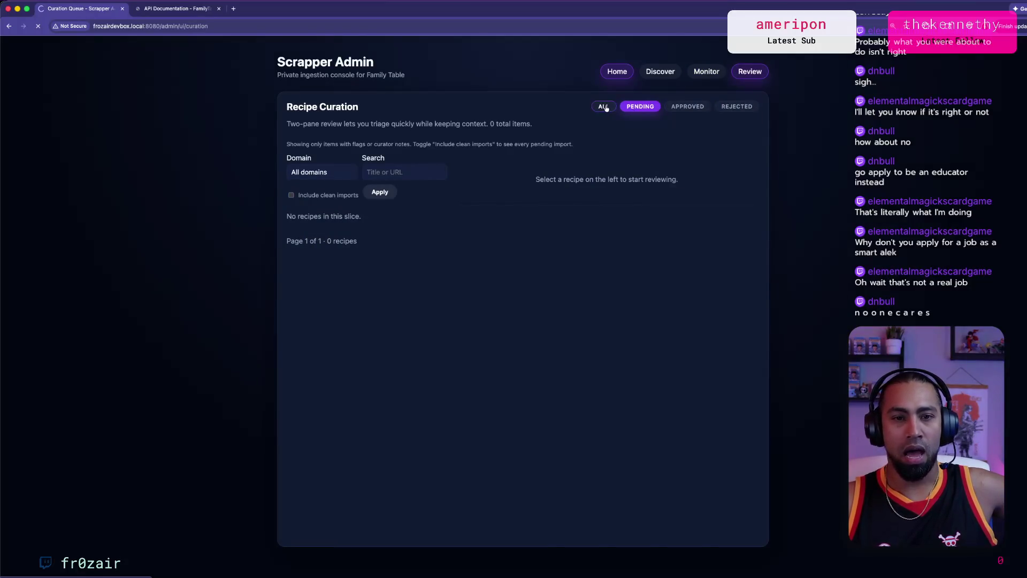
pyautogui.click(638, 106)
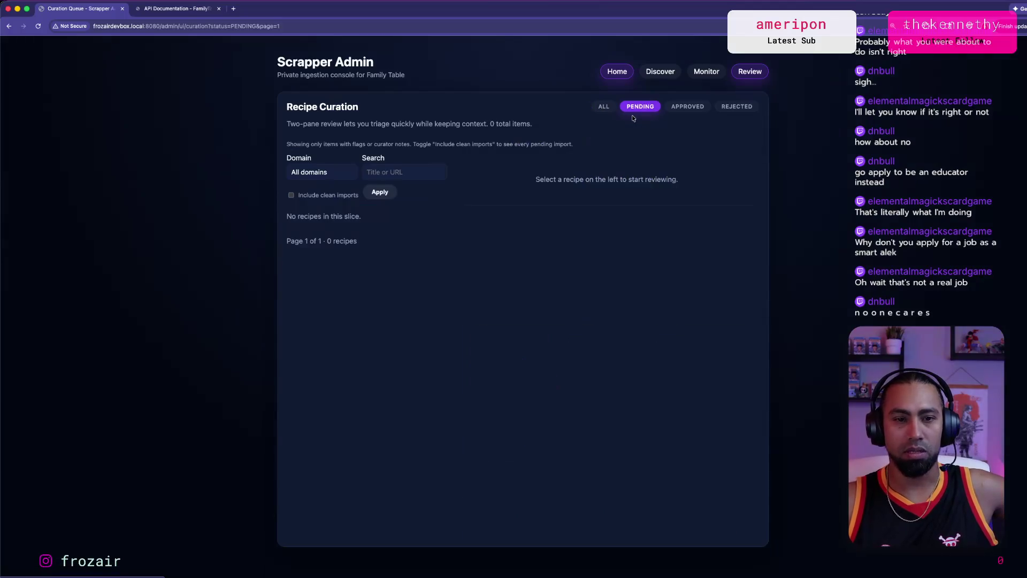
pyautogui.click(603, 106)
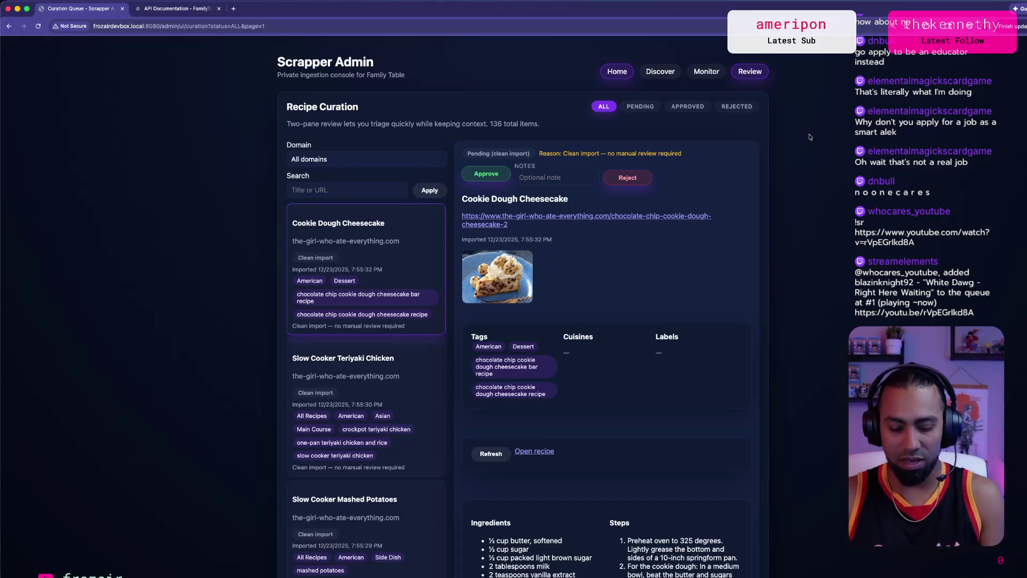
pyautogui.press('super+plus')
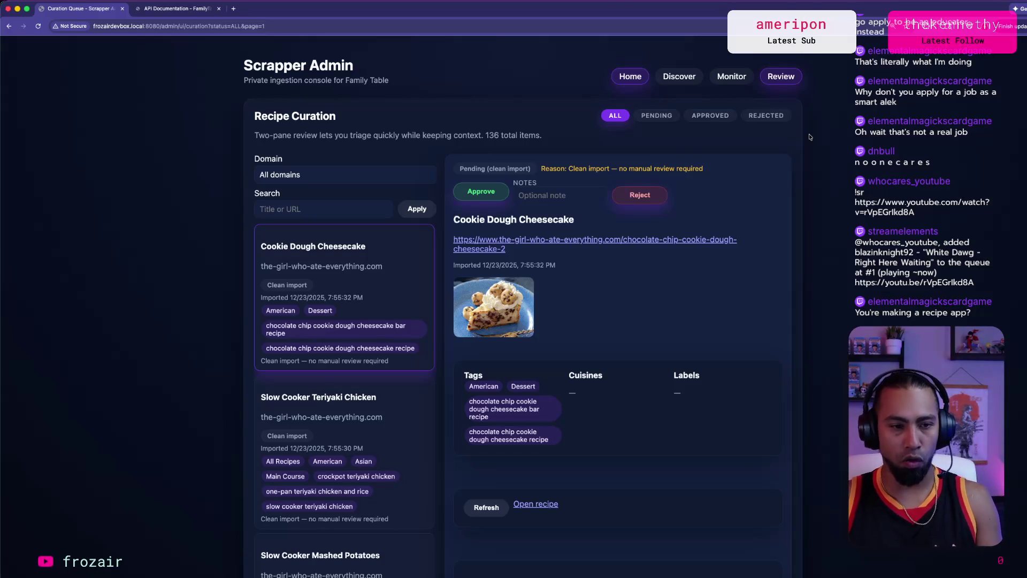
pyautogui.click(546, 240)
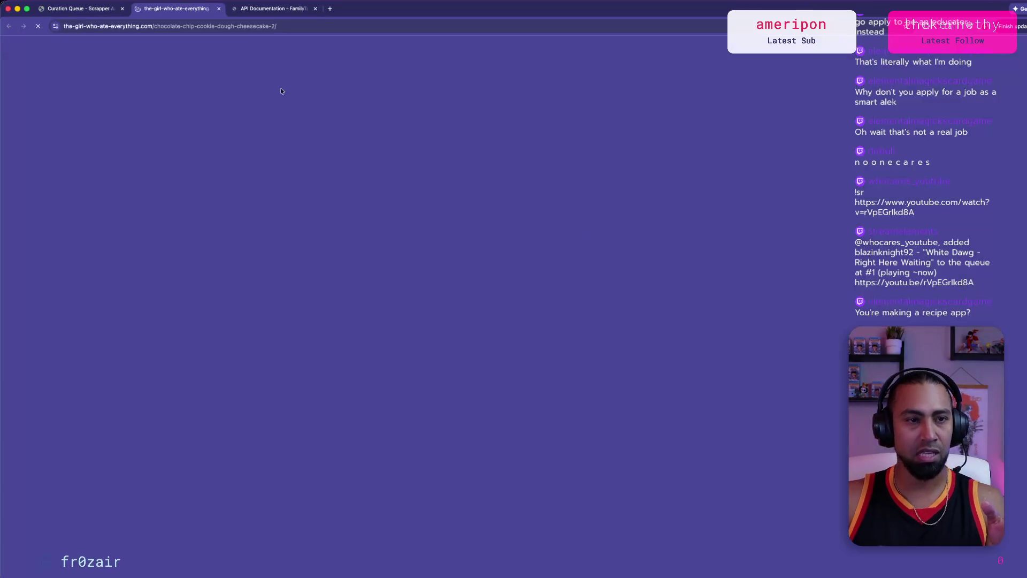
# Step: Browse The Girl Who Ate Everything homepage, then close its tab to return to Recipe Curation
pyautogui.click(373, 68)
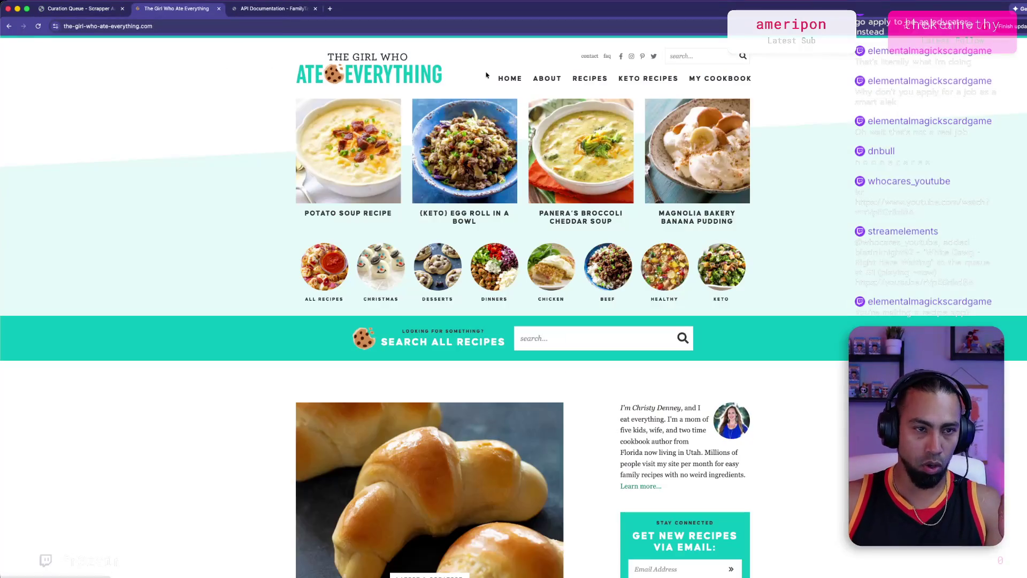
pyautogui.scroll(-5, 168, 266)
pyautogui.scroll(5, 167, 266)
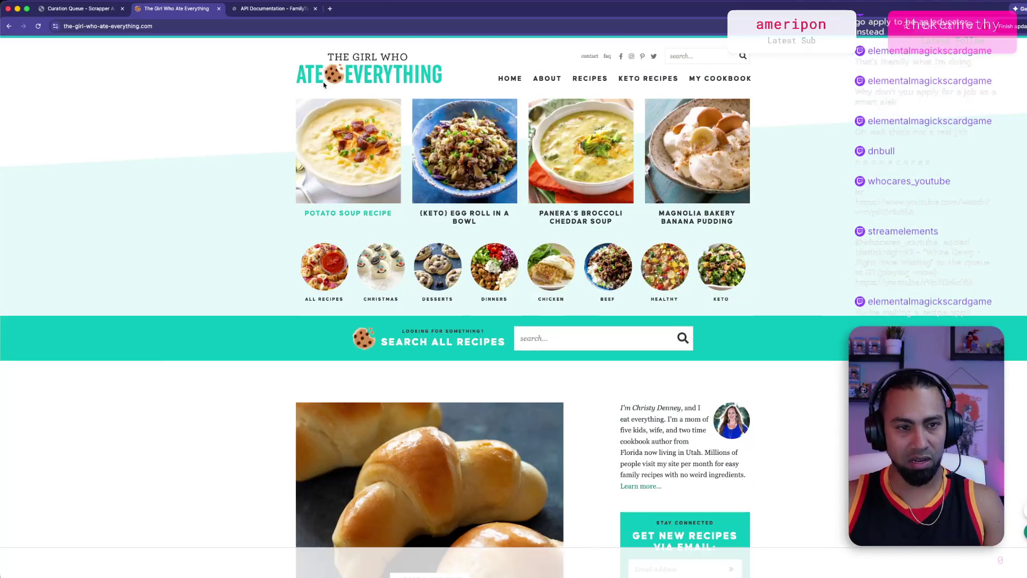
pyautogui.click(219, 9)
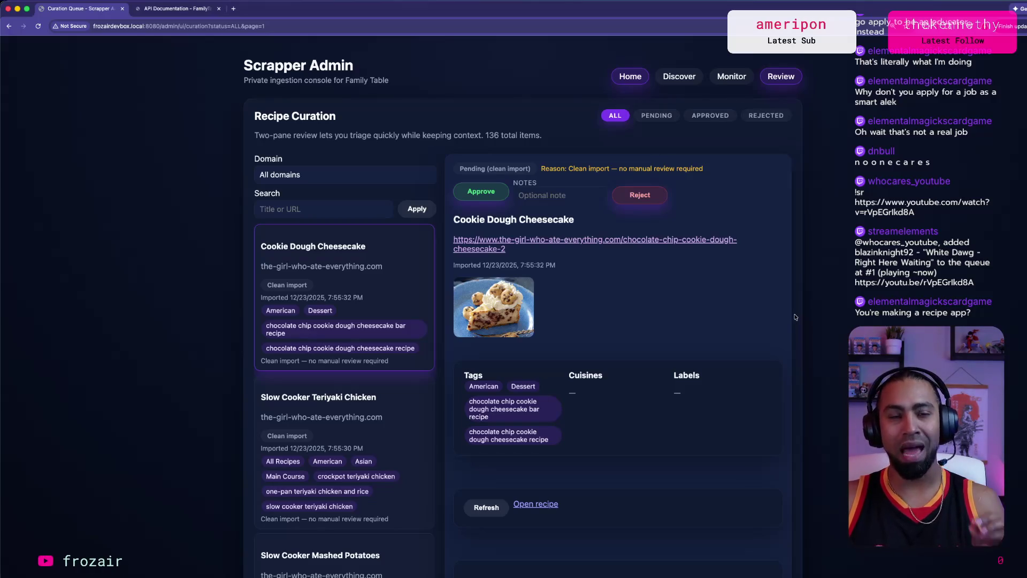
# Step: Scroll the recipe list and highlight the 136 total in the pagination line
pyautogui.scroll(-10, 784, 329)
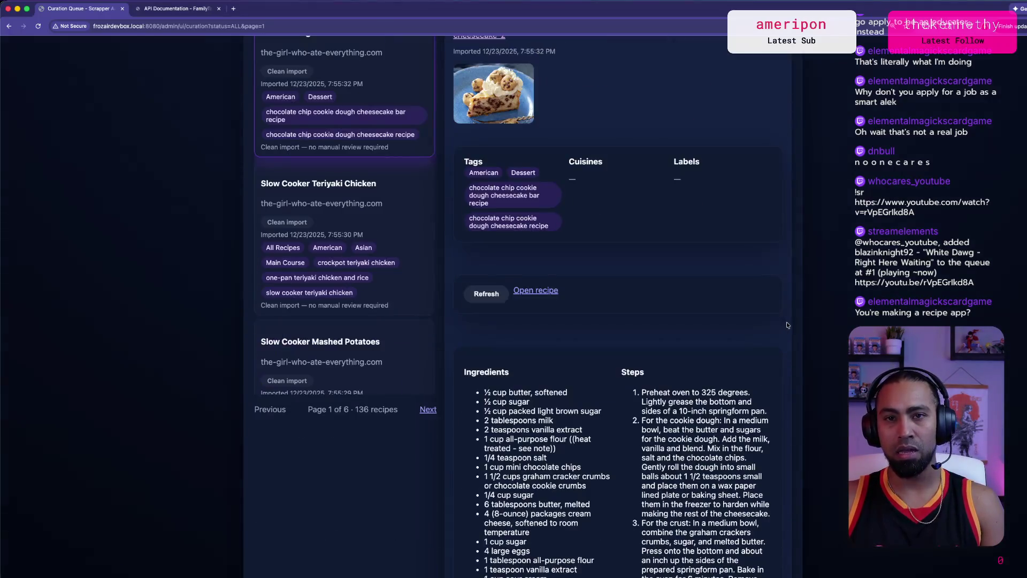
pyautogui.scroll(10, 614, 362)
pyautogui.scroll(-15, 330, 359)
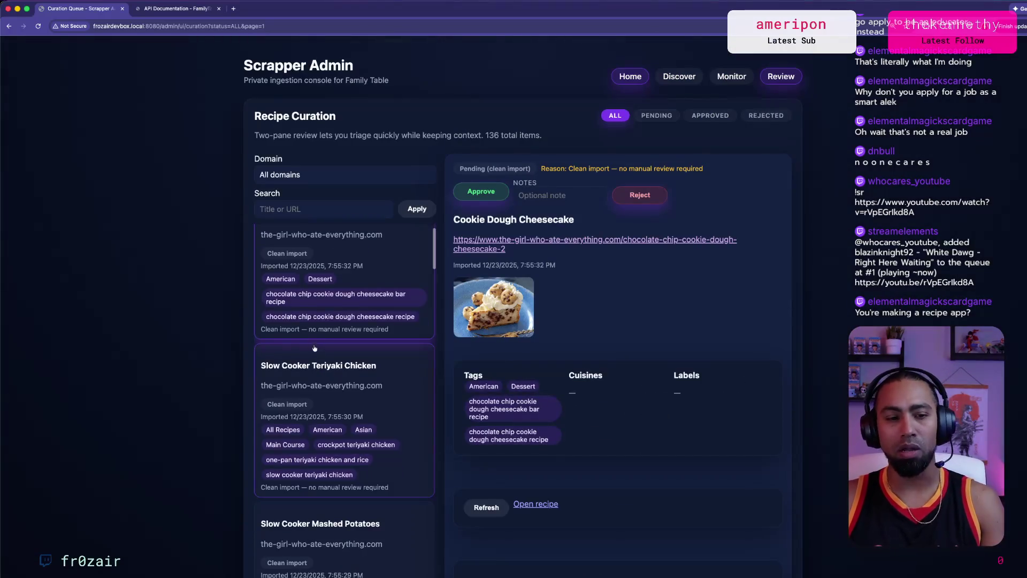
pyautogui.scroll(-5, 330, 360)
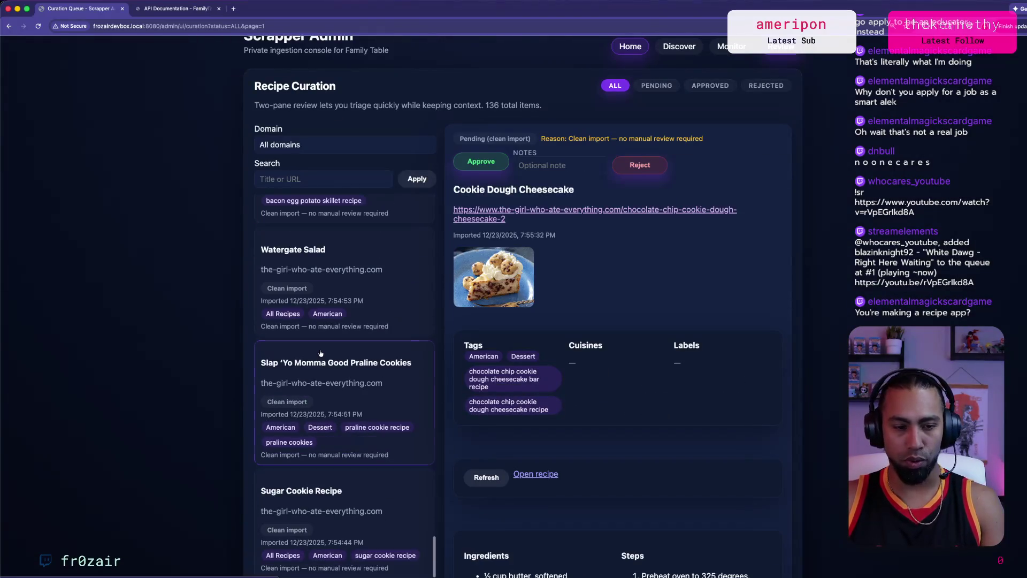
pyautogui.scroll(-4, 257, 349)
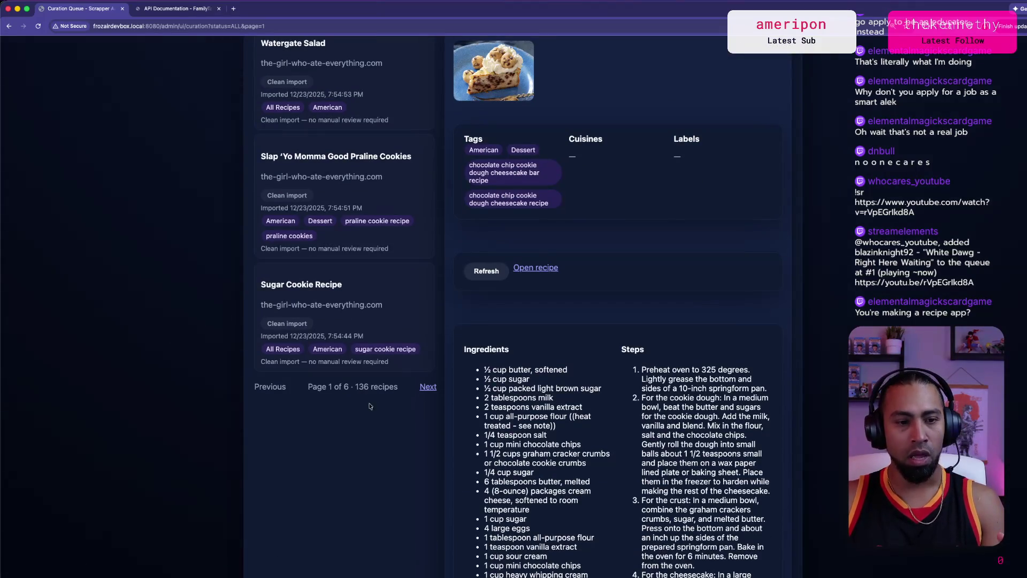
pyautogui.moveTo(390, 387); pyautogui.dragTo(345, 387)
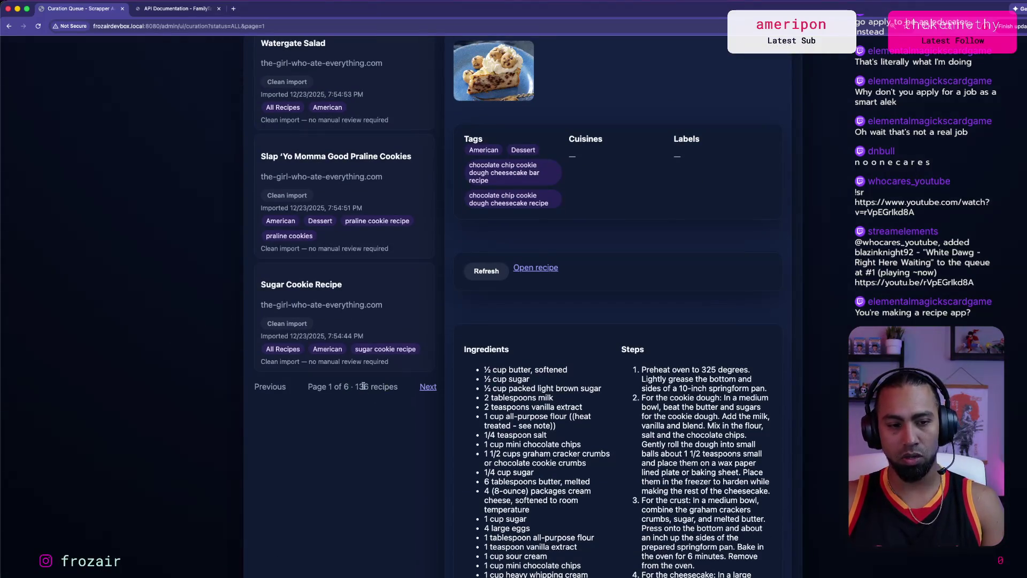
pyautogui.doubleClick(370, 402)
# Step: Reload the curation queue page
pyautogui.scroll(10, 360, 390)
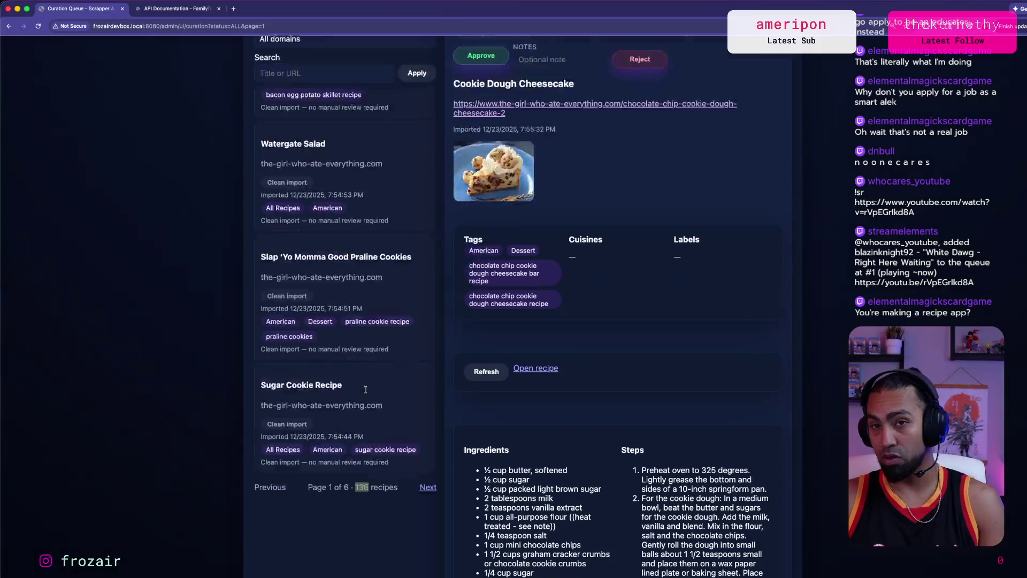
pyautogui.scroll(15, 357, 378)
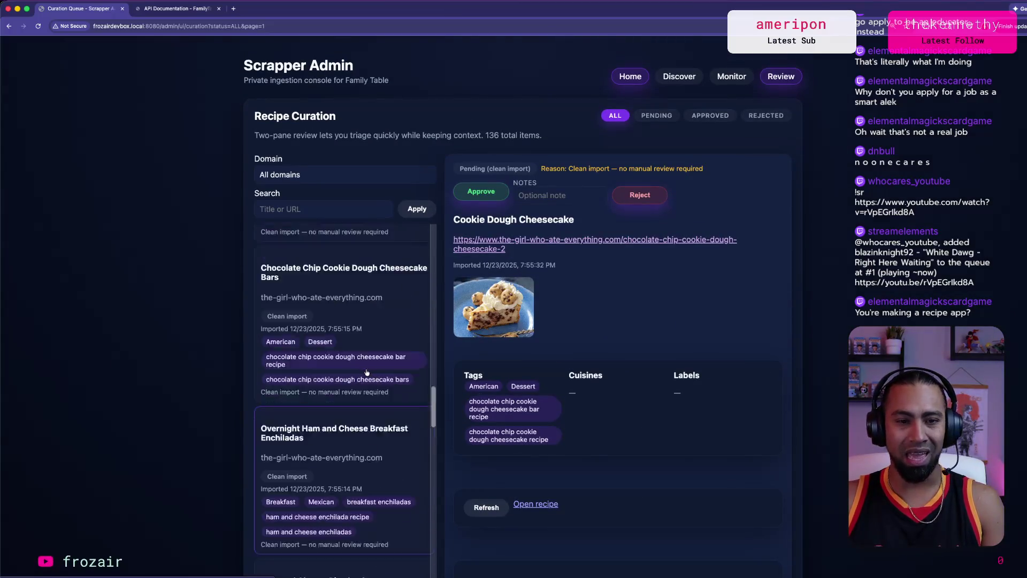
pyautogui.scroll(-10, 615, 329)
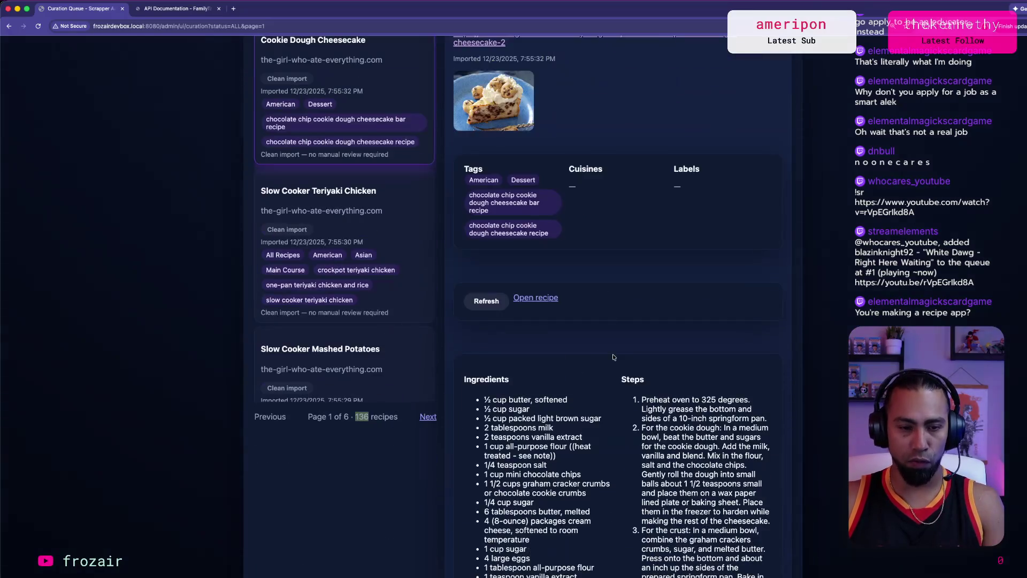
pyautogui.scroll(10, 608, 337)
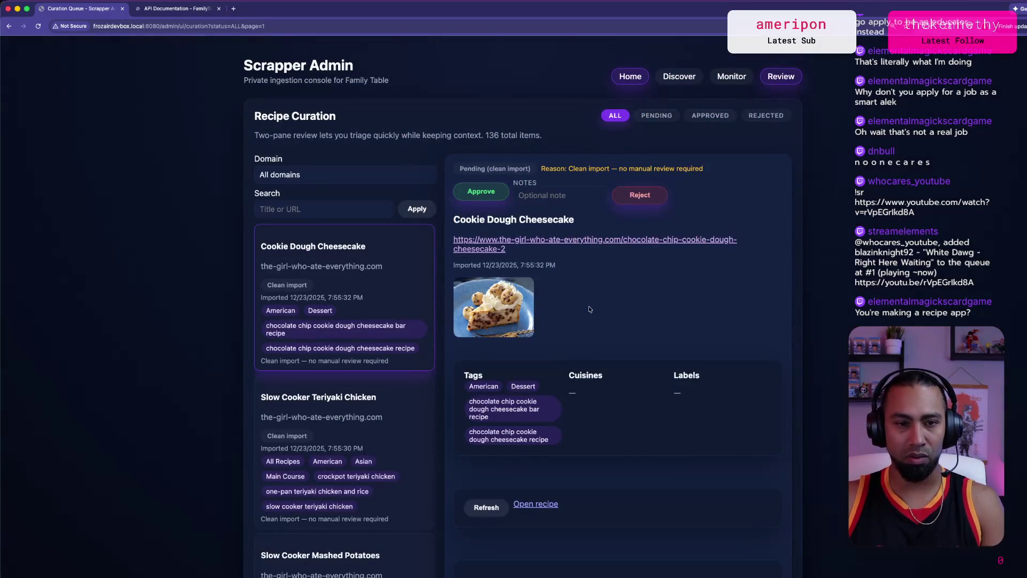
pyautogui.press('super+r')
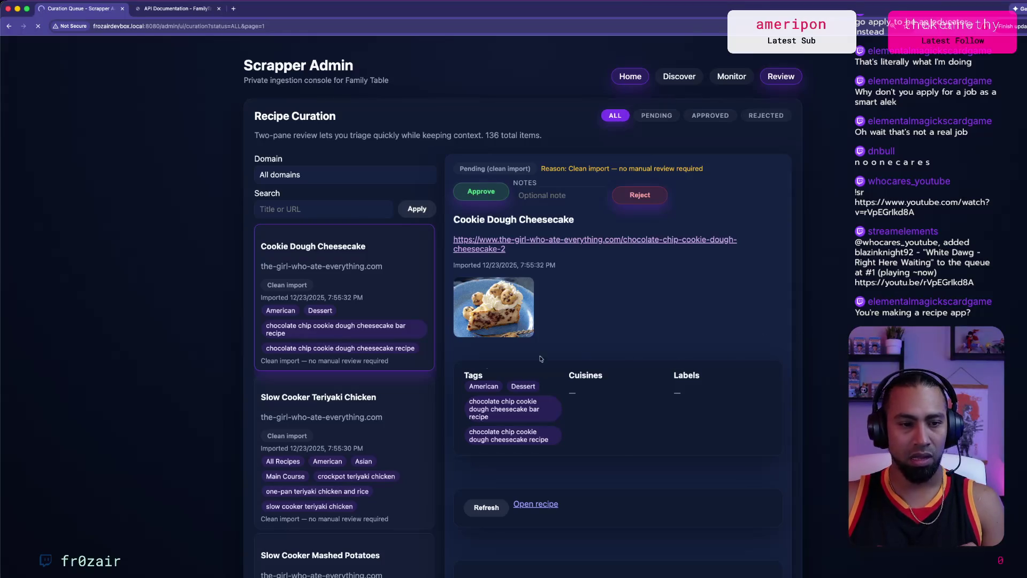
pyautogui.scroll(-4, 413, 322)
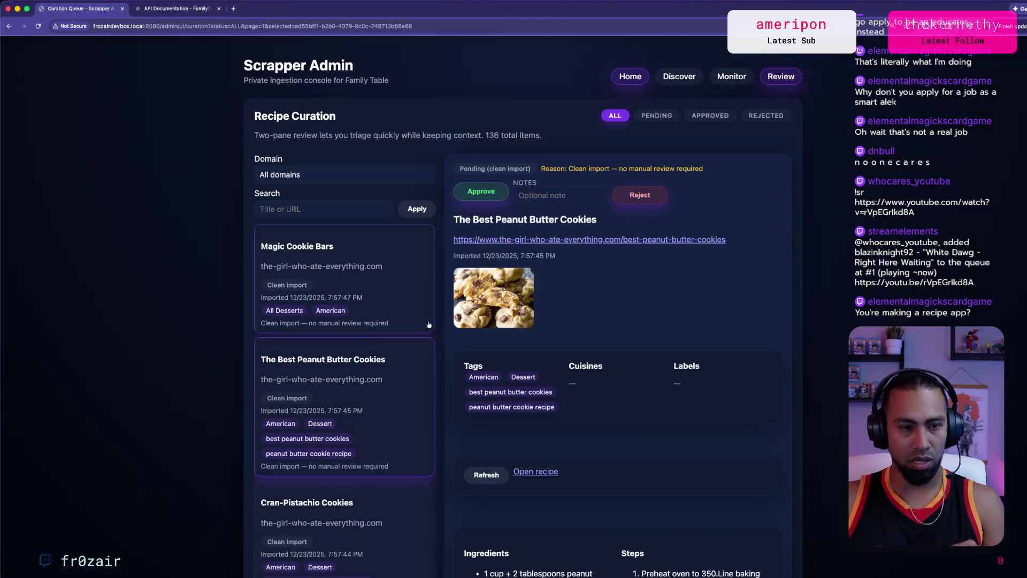
# Step: Preview Cran-Pistachio Cookies and Magic Cookie Bars, then open The Best Peanut Butter Cookies full page
pyautogui.click(389, 325)
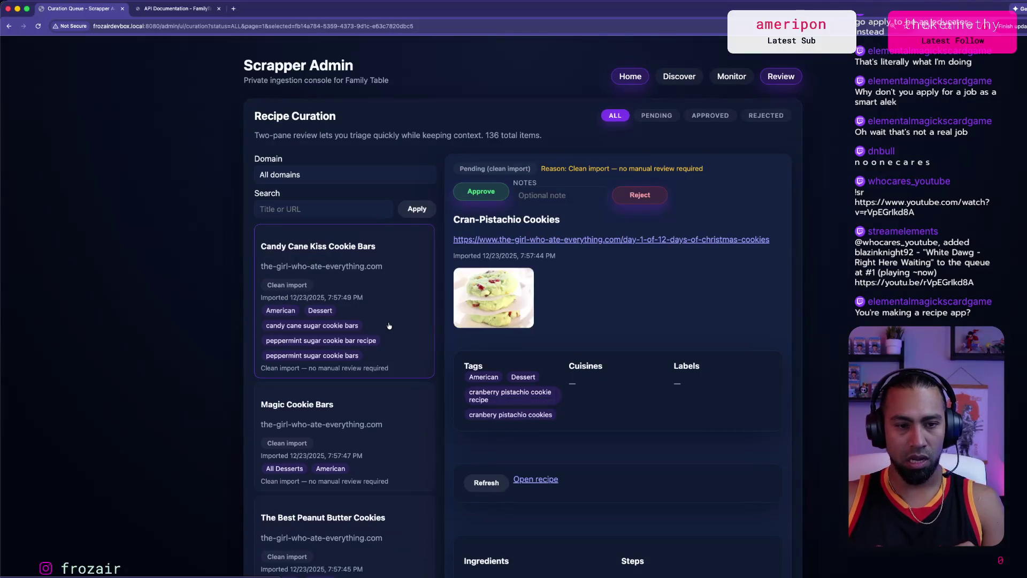
pyautogui.scroll(-2, 389, 325)
pyautogui.click(385, 350)
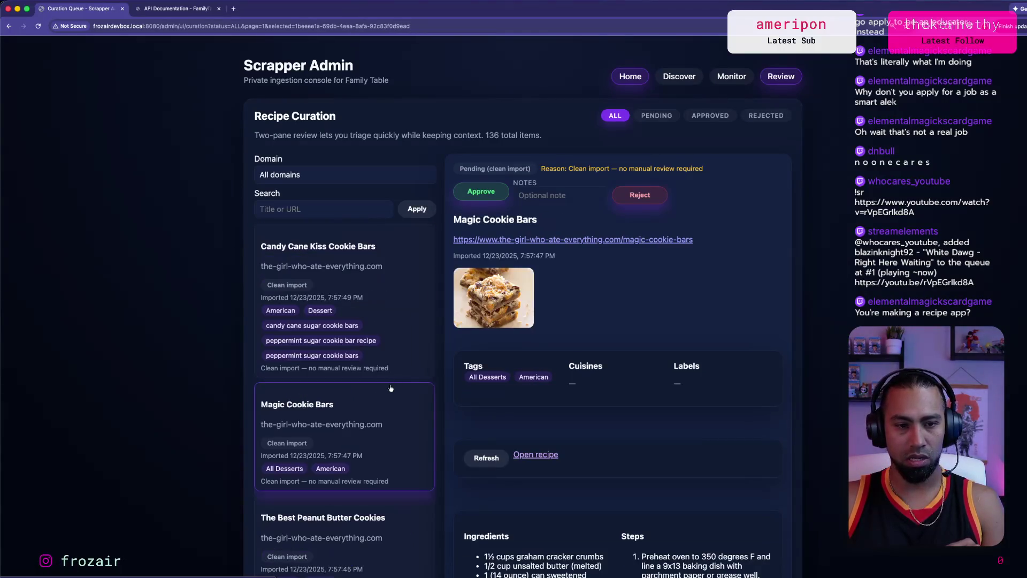
pyautogui.scroll(-5, 375, 348)
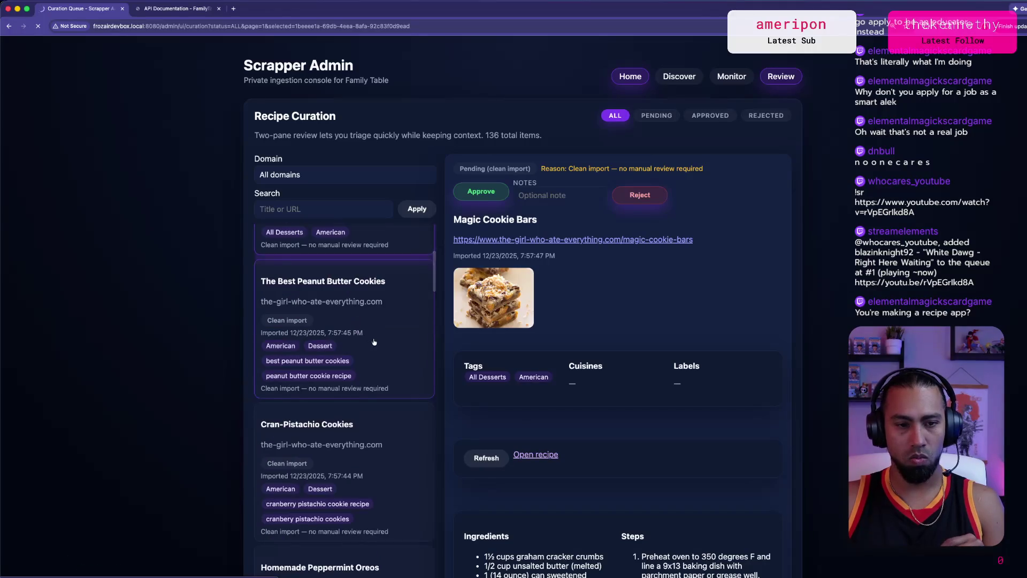
pyautogui.click(355, 323)
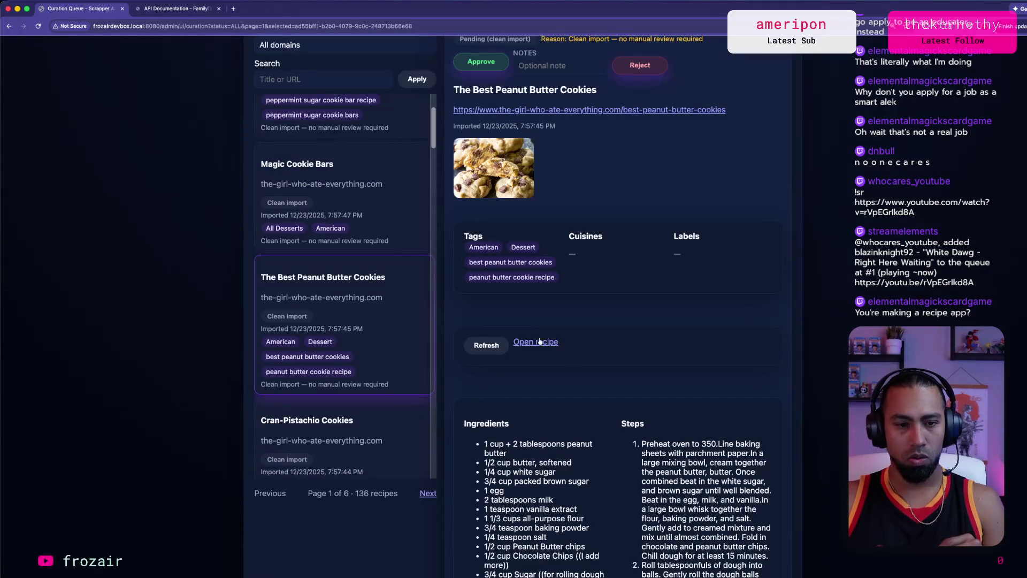
pyautogui.click(553, 343)
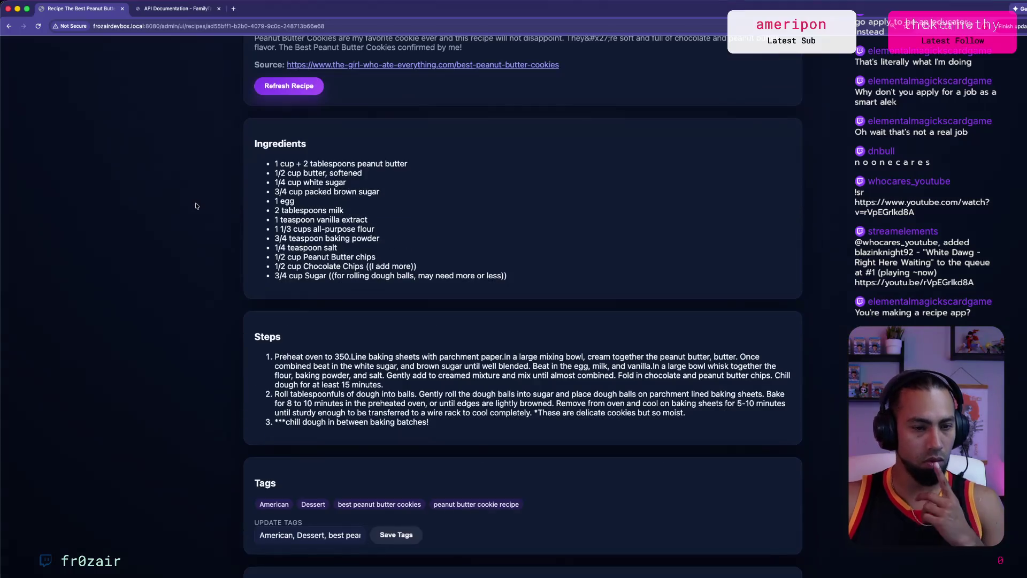
# Step: Expand and scroll the peanut butter cookies' Raw JSON-LD, then go to the Discover page
pyautogui.scroll(-10, 389, 263)
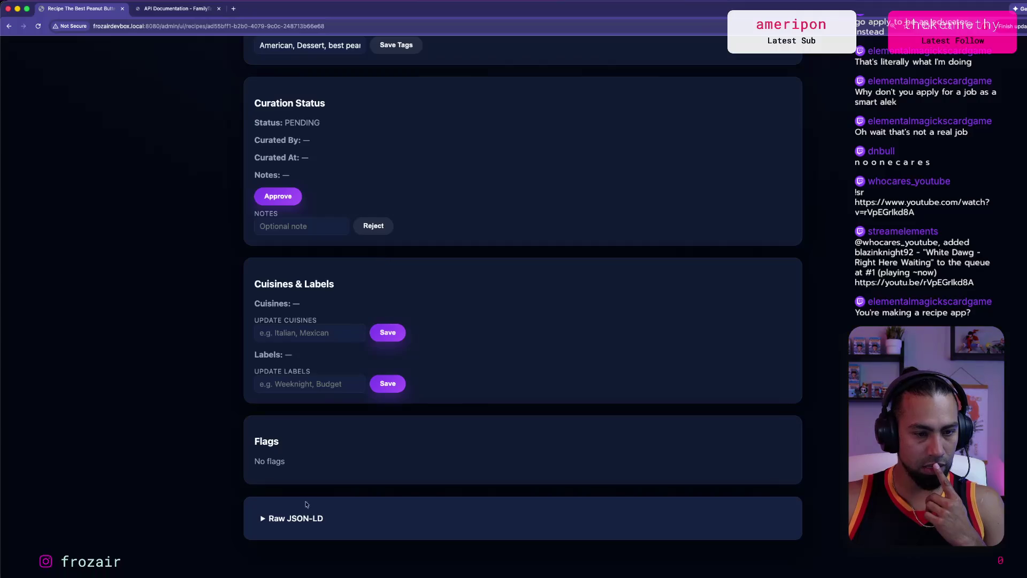
pyautogui.click(268, 518)
pyautogui.scroll(-4, 391, 395)
pyautogui.scroll(-15, 391, 394)
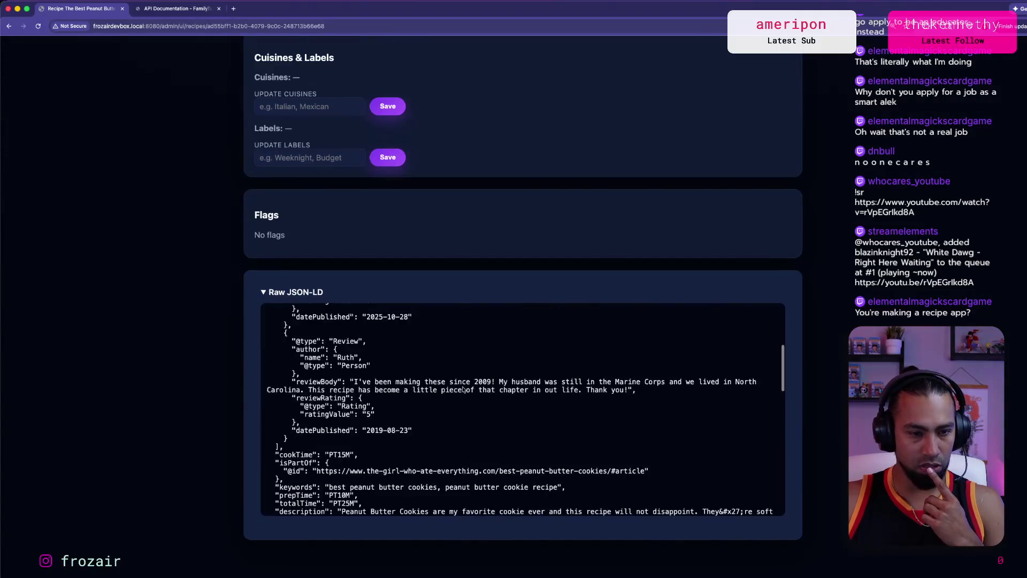
pyautogui.scroll(15, 288, 372)
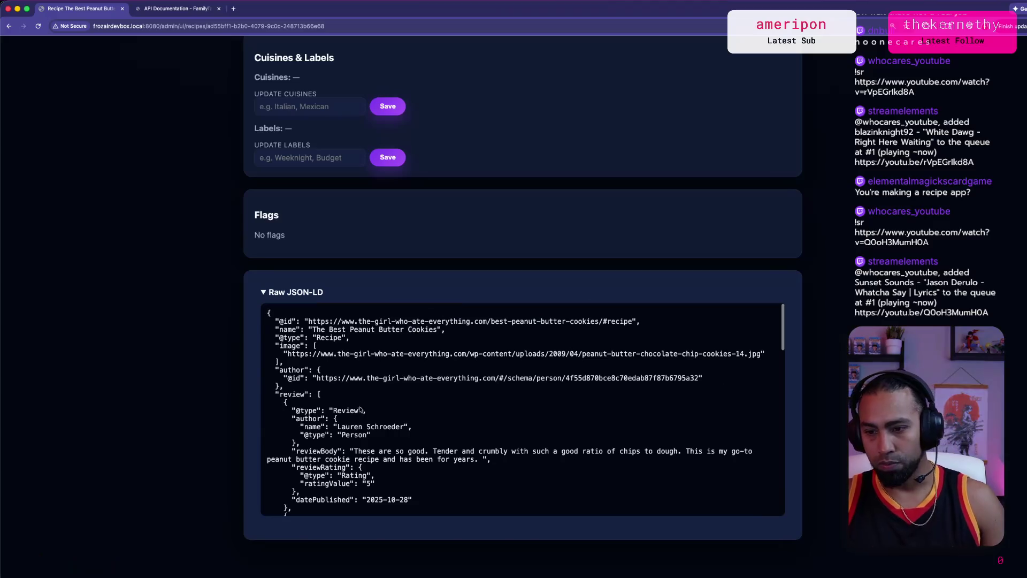
pyautogui.scroll(15, 646, 346)
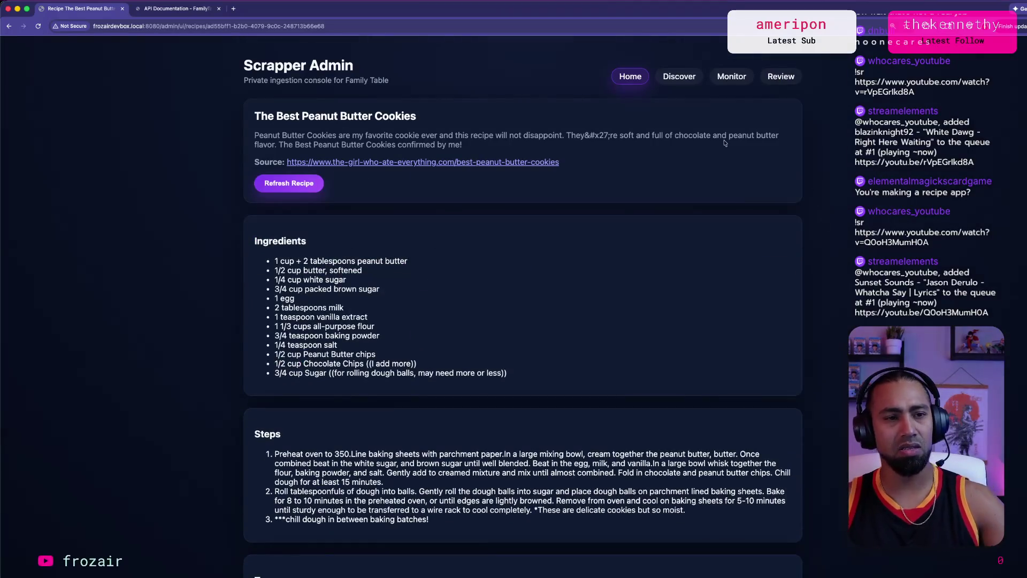
pyautogui.click(693, 77)
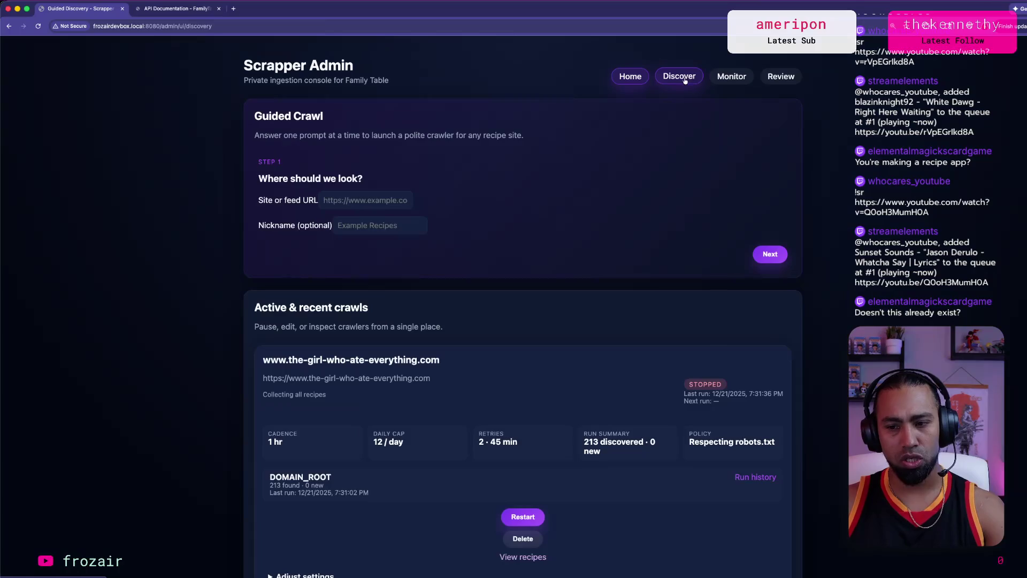
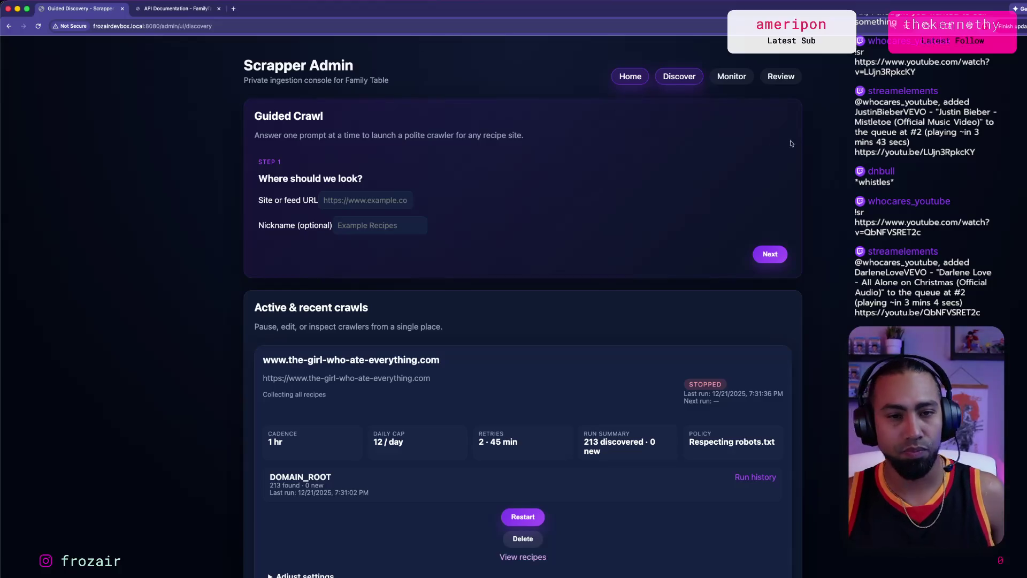
# Step: Review the stopped crawl's status on the crawl monitor page
pyautogui.scroll(-5, 627, 163)
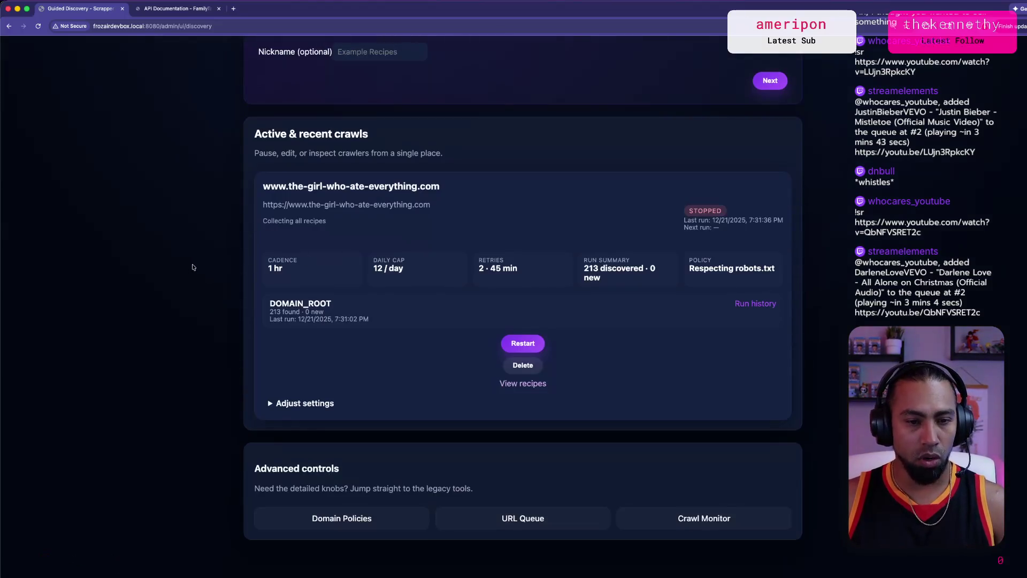
pyautogui.scroll(5, 193, 267)
pyautogui.click(738, 76)
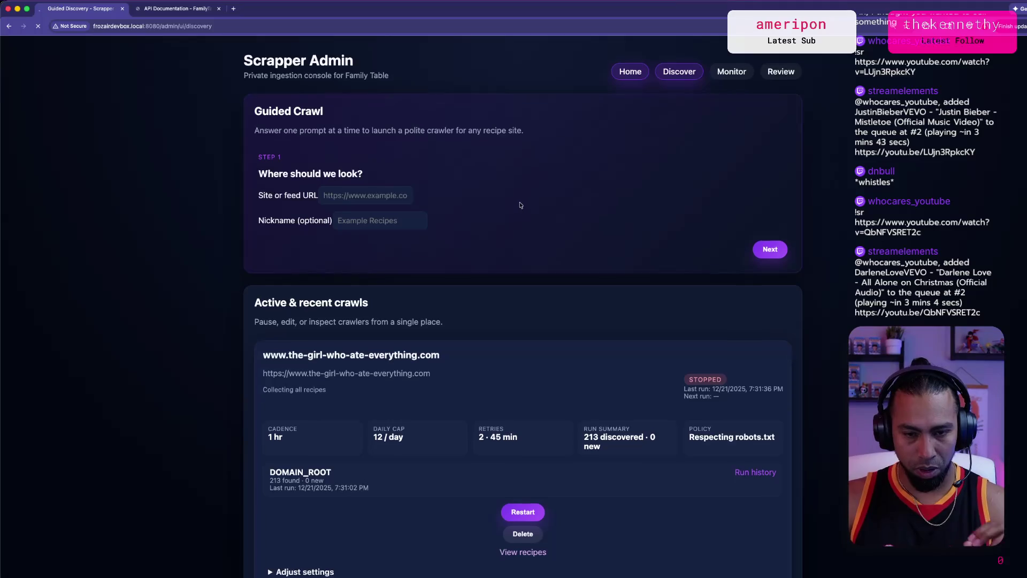
pyautogui.scroll(-2, 519, 206)
pyautogui.scroll(-4, 518, 204)
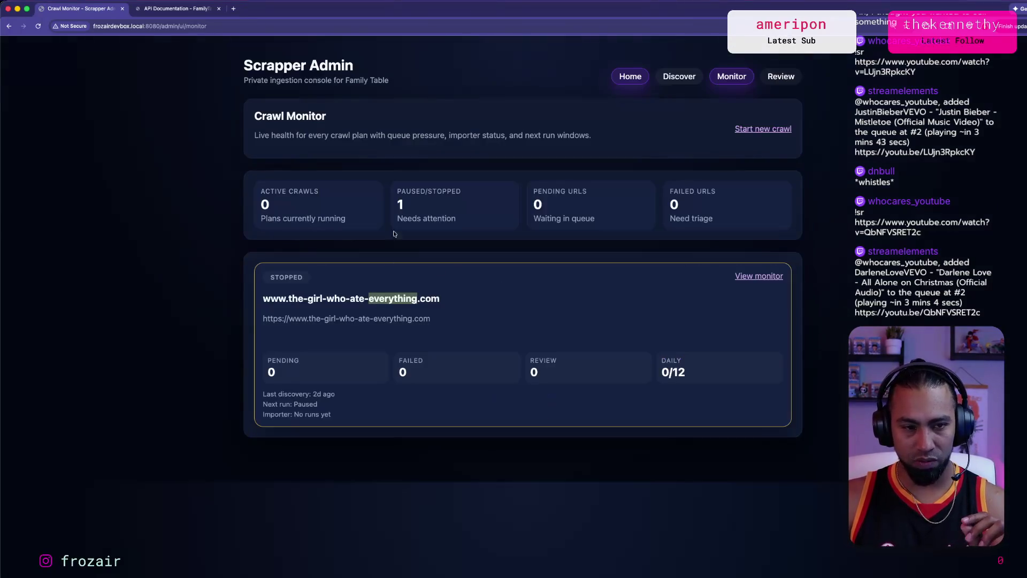
# Step: Select the 12 / day daily cap on the discovery page, then switch to the API documentation
pyautogui.click(685, 79)
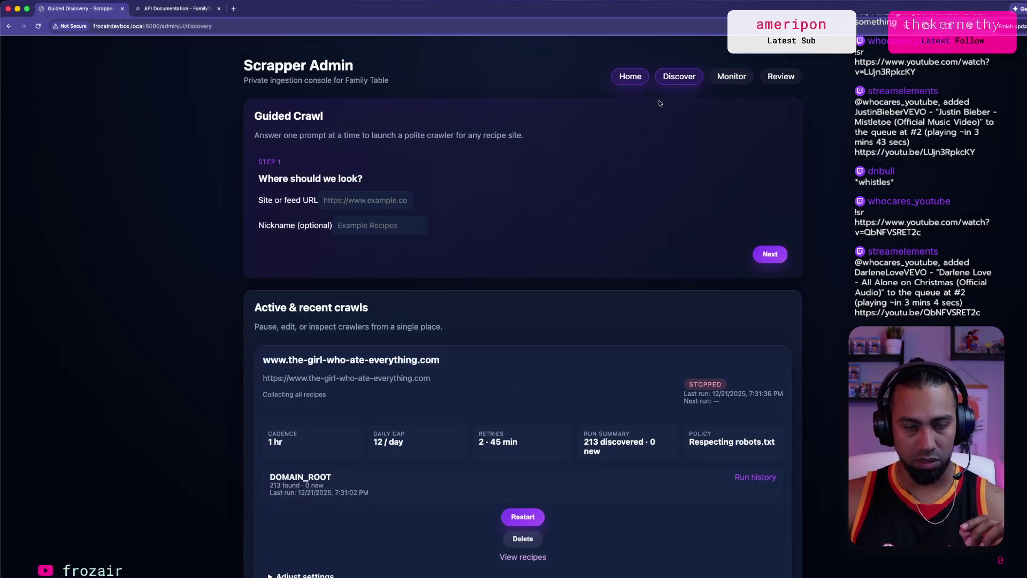
pyautogui.scroll(-5, 416, 263)
pyautogui.moveTo(371, 267); pyautogui.dragTo(415, 271)
pyautogui.click(422, 271)
pyautogui.tripleClick(414, 271)
pyautogui.scroll(2, 414, 270)
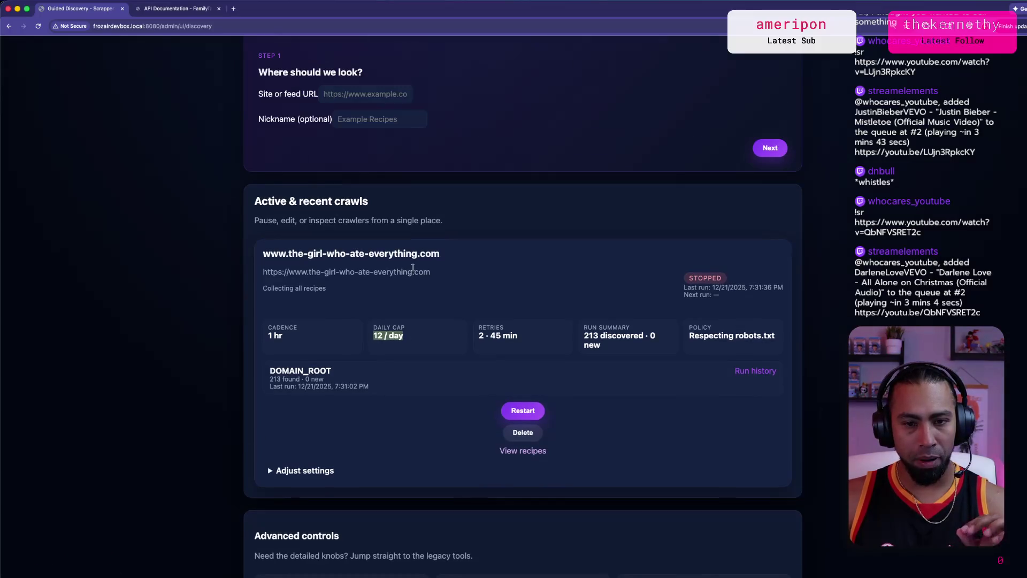
pyautogui.scroll(-1, 632, 273)
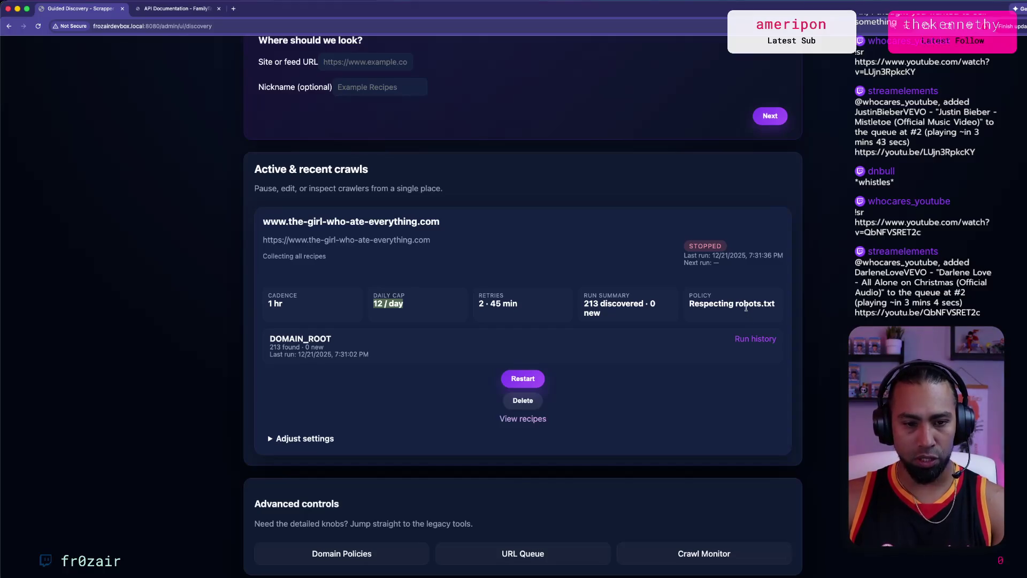
pyautogui.scroll(4, 745, 308)
pyautogui.click(176, 10)
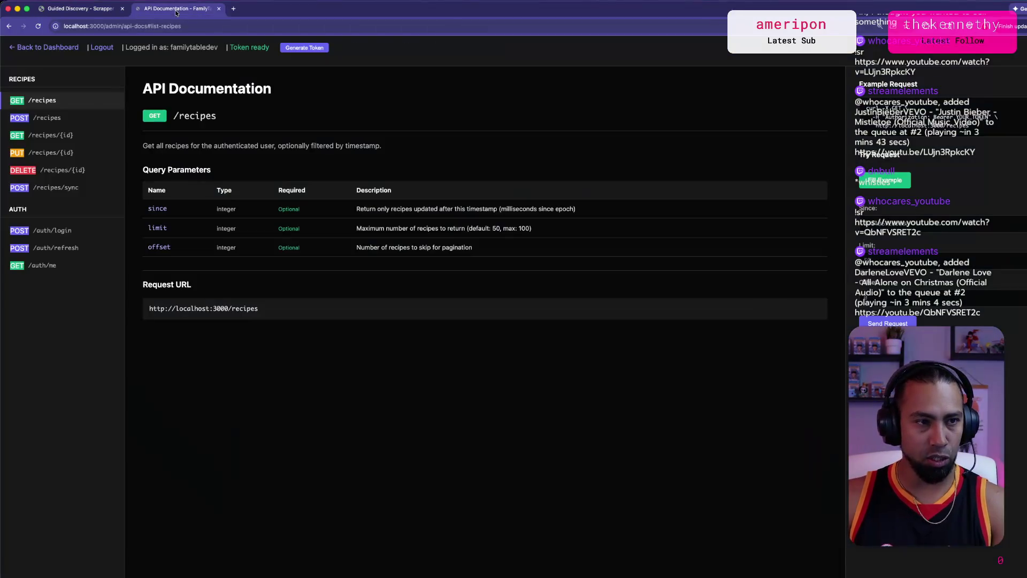
# Step: Zoom the docs in and try Back to Dashboard, which fails with a refused connection
pyautogui.press('super+equal')
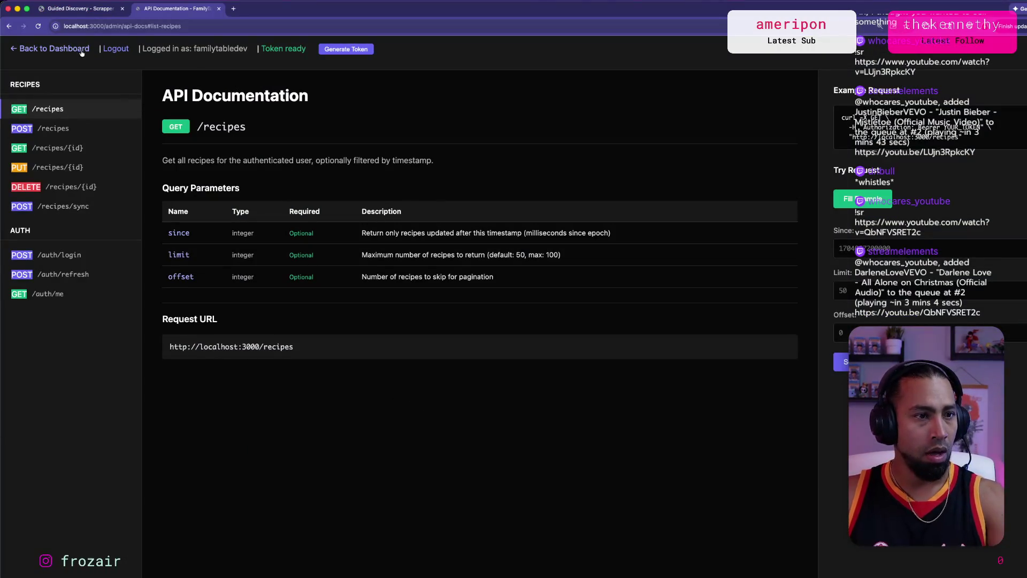
pyautogui.click(51, 49)
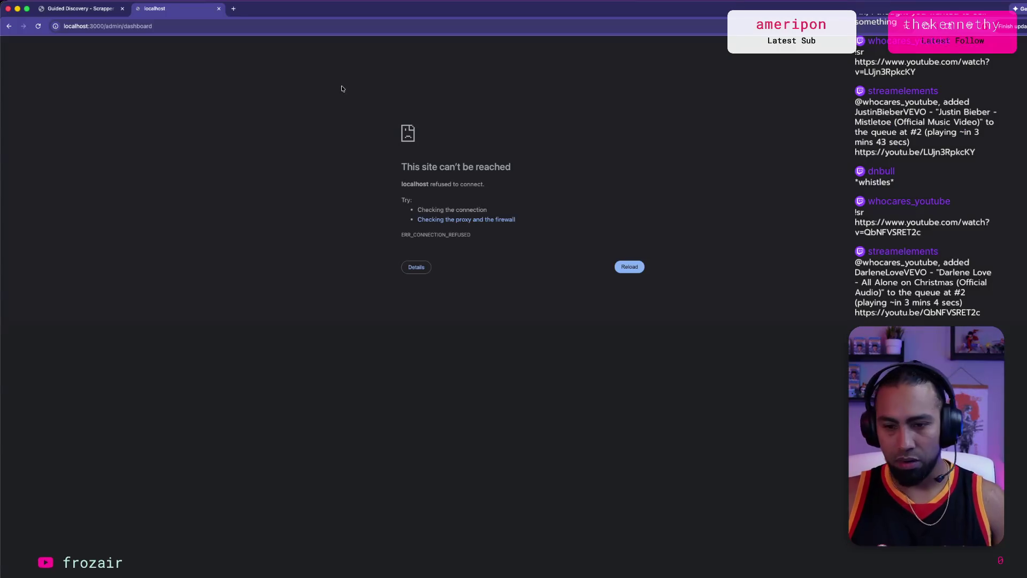
pyautogui.press('super+Tab')
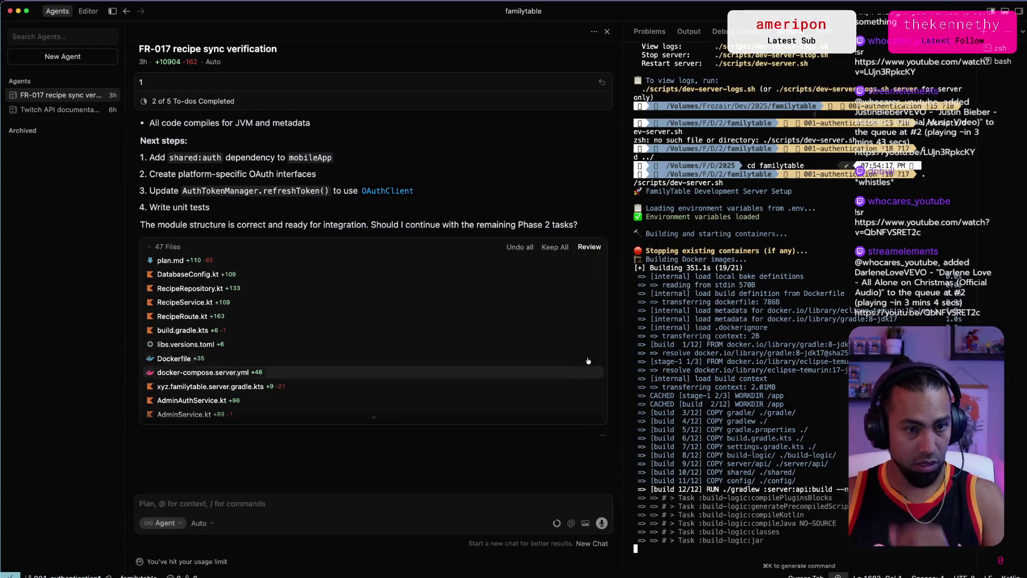
# Step: Scroll back through Codex's pending-status label edits, then return to the Guided Discovery tab
pyautogui.press('super+Tab')
pyautogui.press('super+Tab')
pyautogui.press('super+Tab')
pyautogui.press('super+Tab')
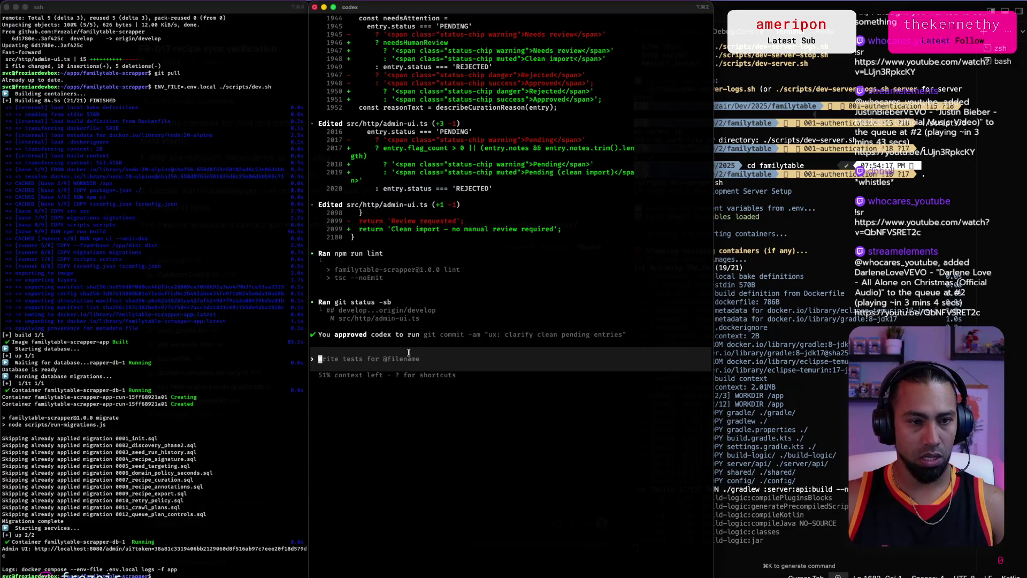
pyautogui.press('super+Tab')
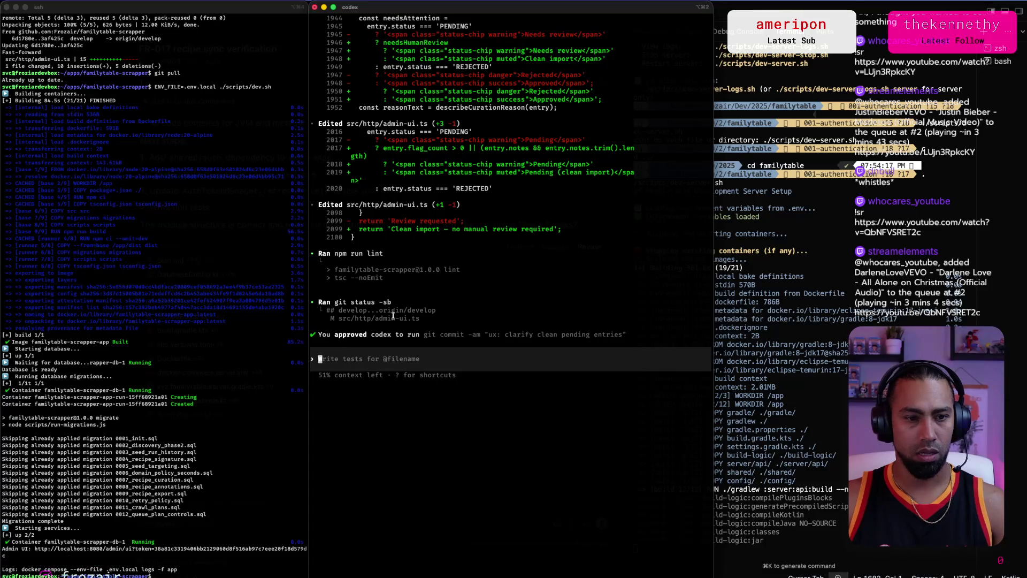
pyautogui.scroll(5, 396, 310)
pyautogui.scroll(4, 396, 310)
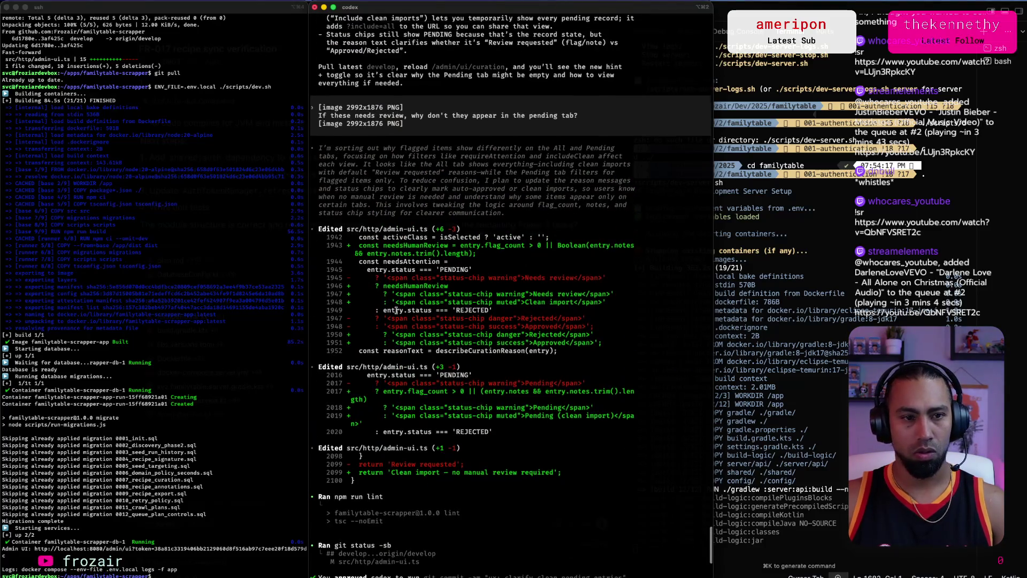
pyautogui.scroll(-8, 396, 311)
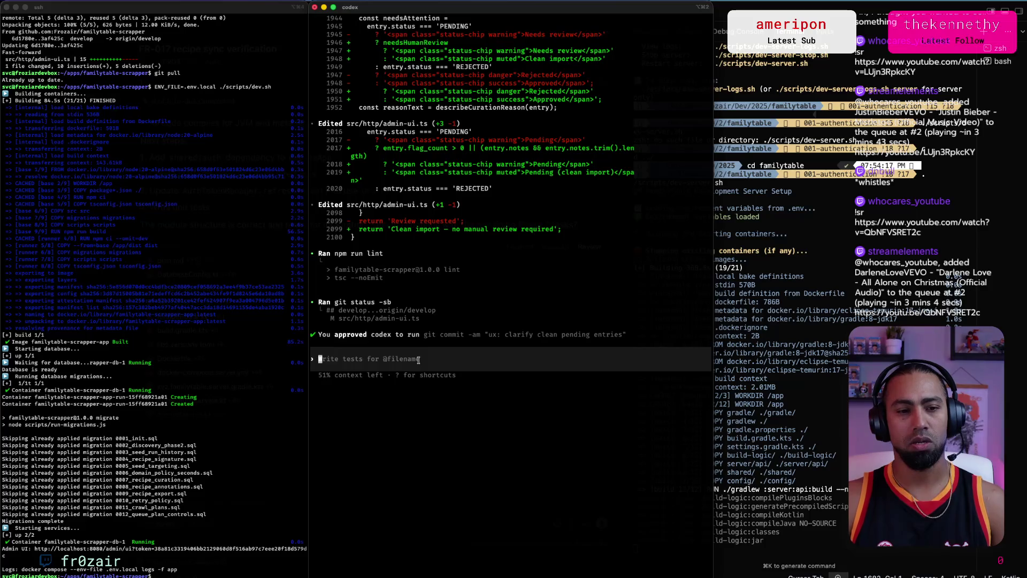
pyautogui.press('super+Tab')
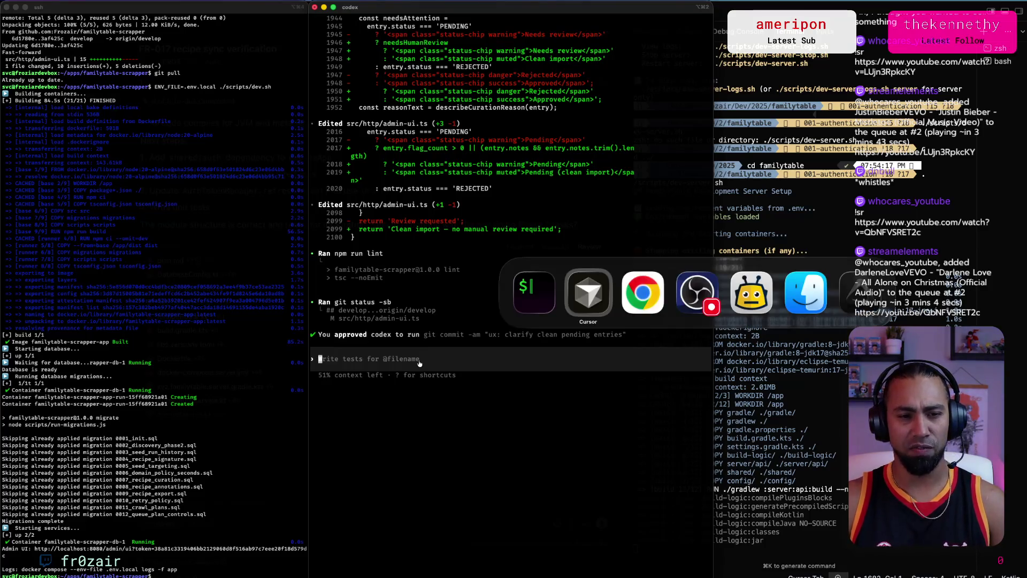
pyautogui.press('super+Tab')
pyautogui.press('super+Tab')
pyautogui.click(75, 13)
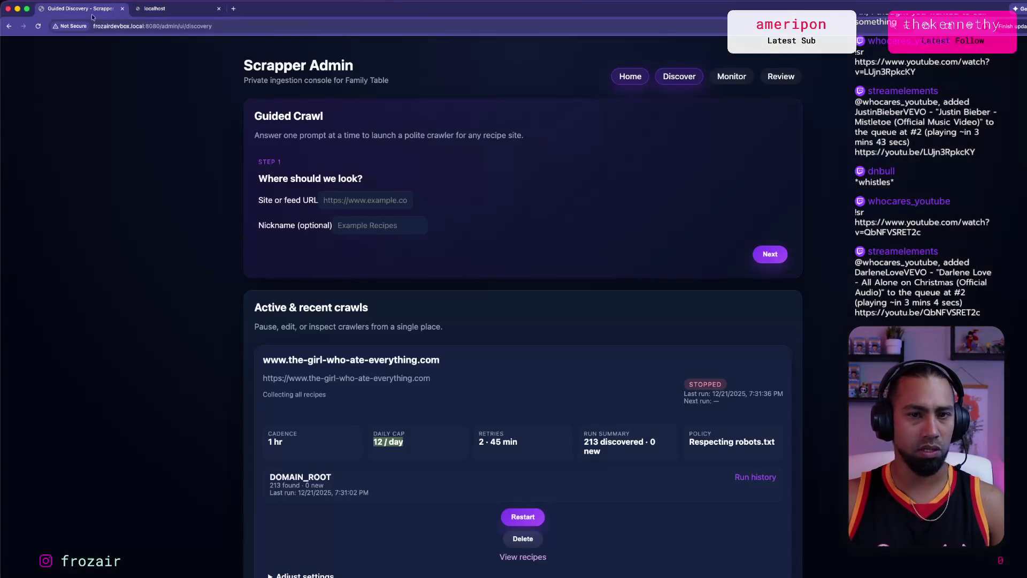
# Step: Reload guided discovery and inspect the stopped crawl's detailed monitor
pyautogui.click(766, 84)
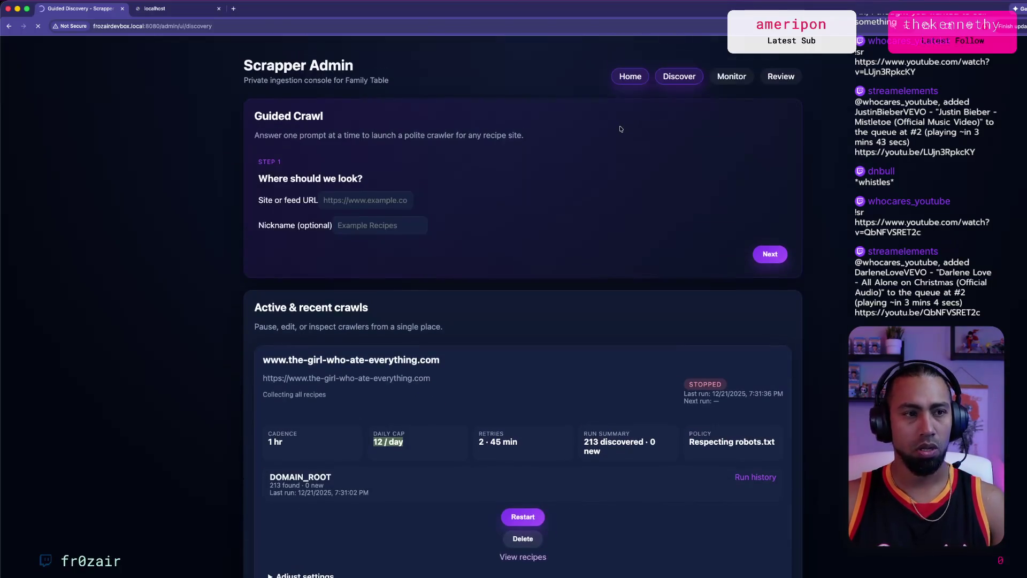
pyautogui.click(727, 77)
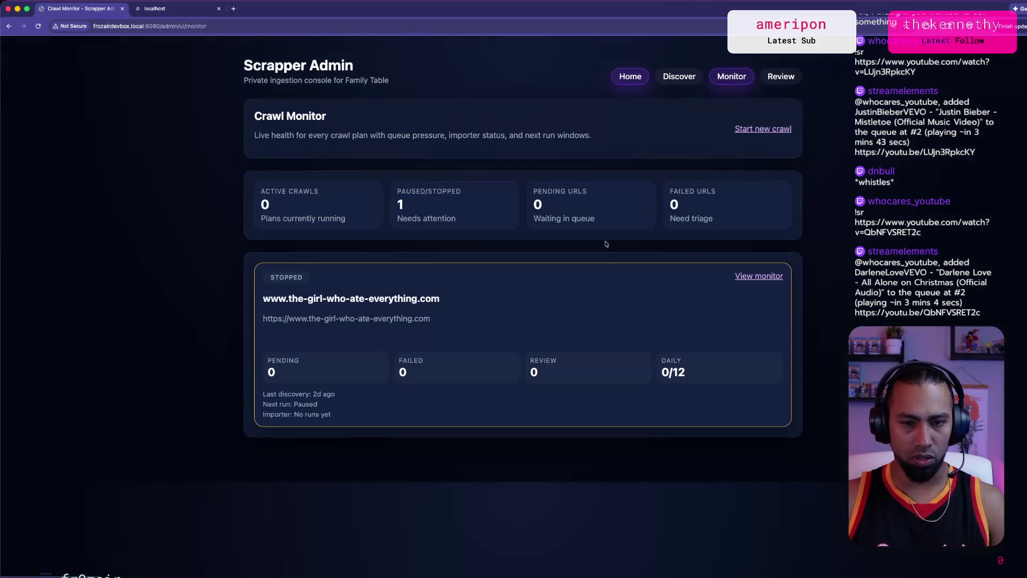
pyautogui.click(769, 276)
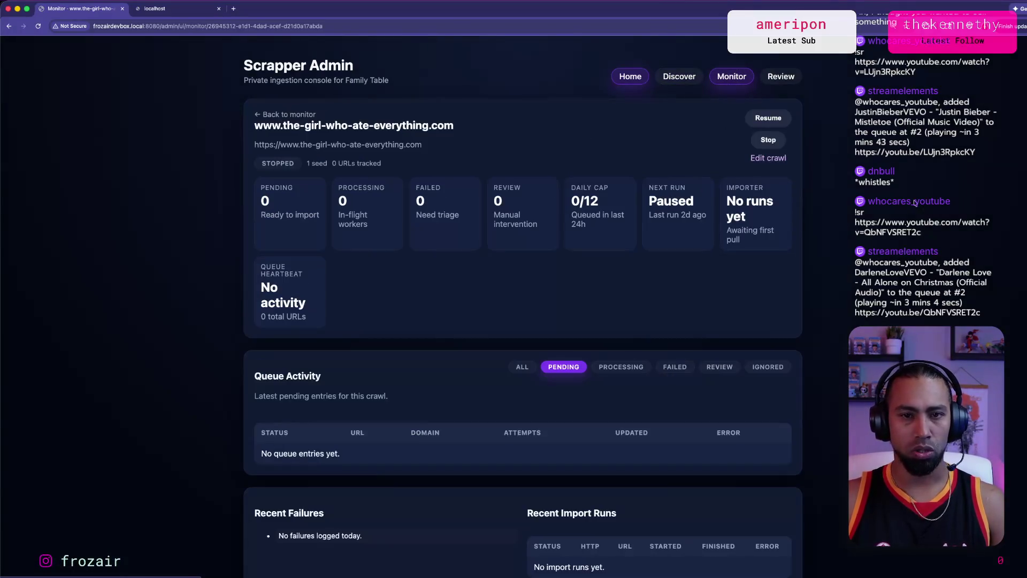
pyautogui.scroll(-1, 915, 195)
pyautogui.scroll(-5, 915, 194)
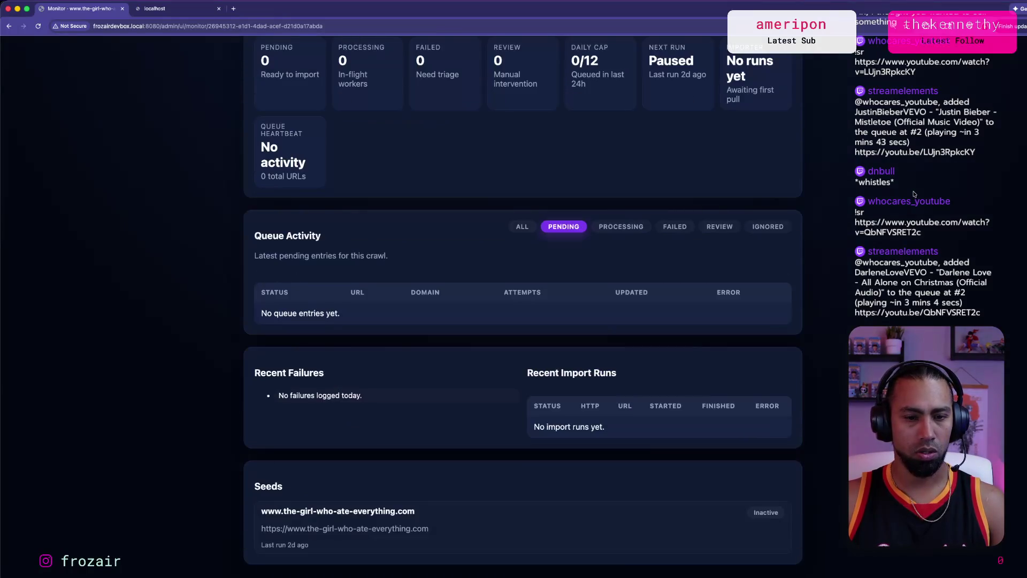
pyautogui.scroll(7, 523, 226)
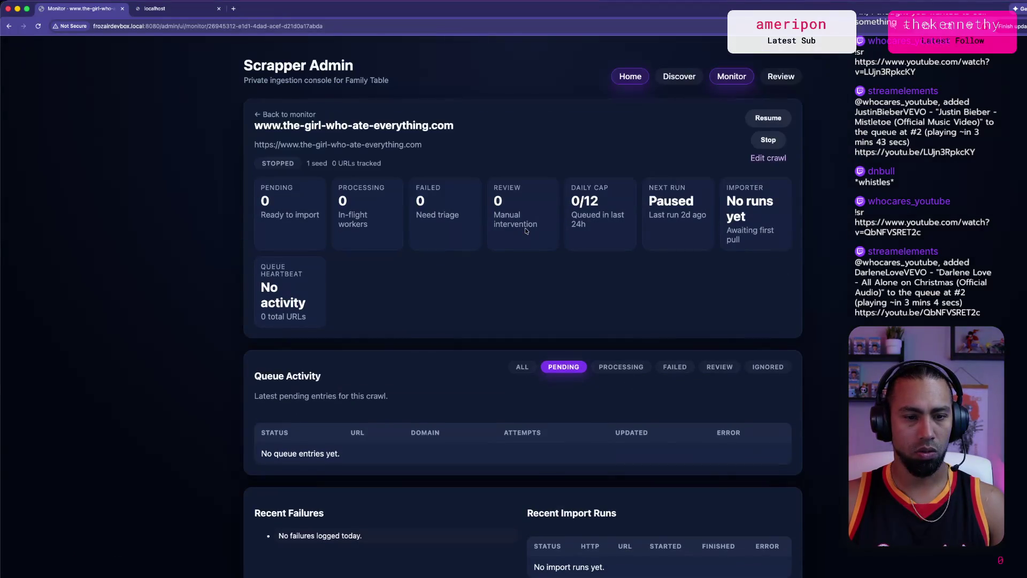
pyautogui.scroll(-8, 525, 228)
pyautogui.scroll(6, 763, 223)
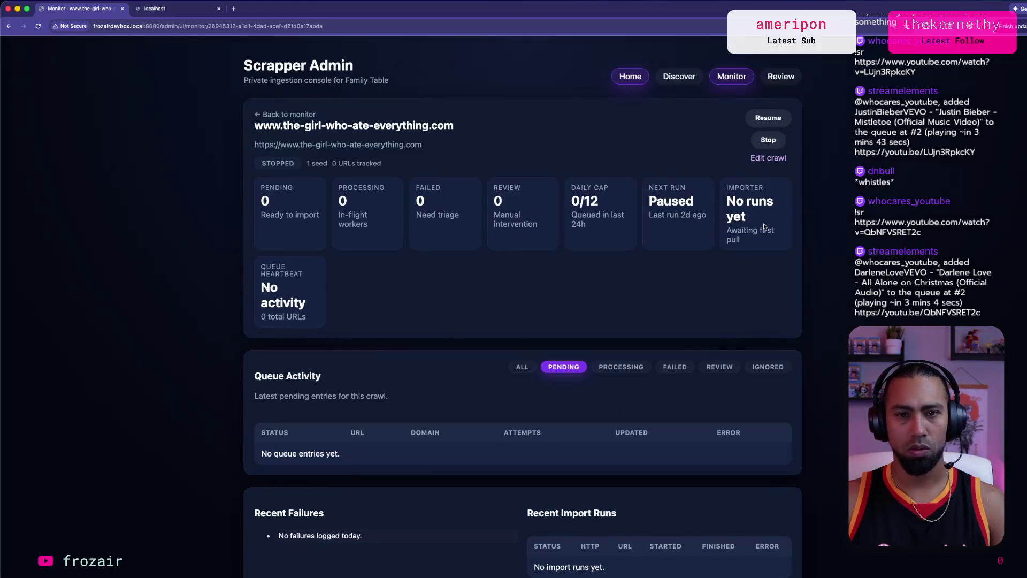
# Step: Open the recipe curation queue and show all 136 recipes
pyautogui.click(774, 79)
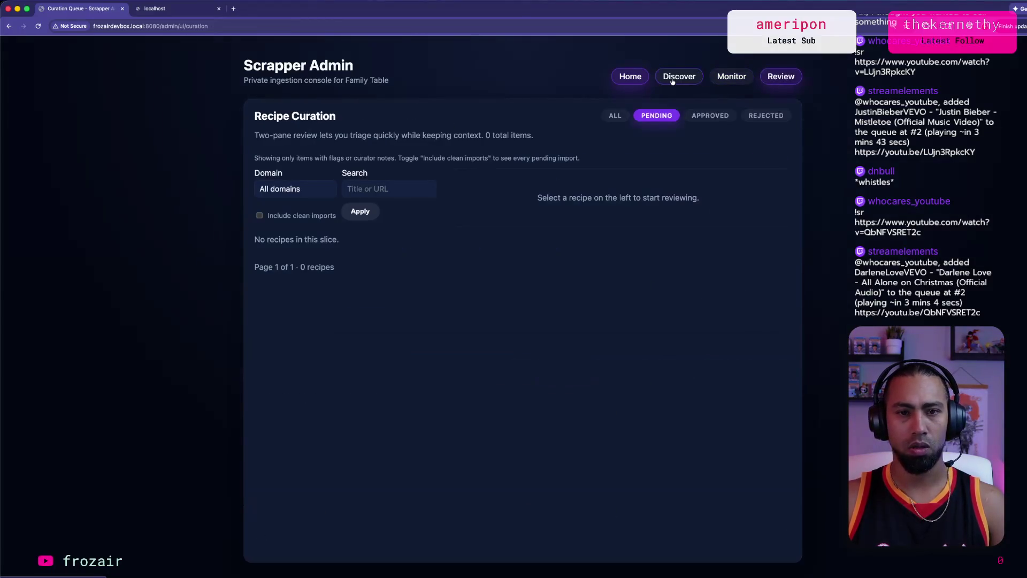
pyautogui.click(766, 115)
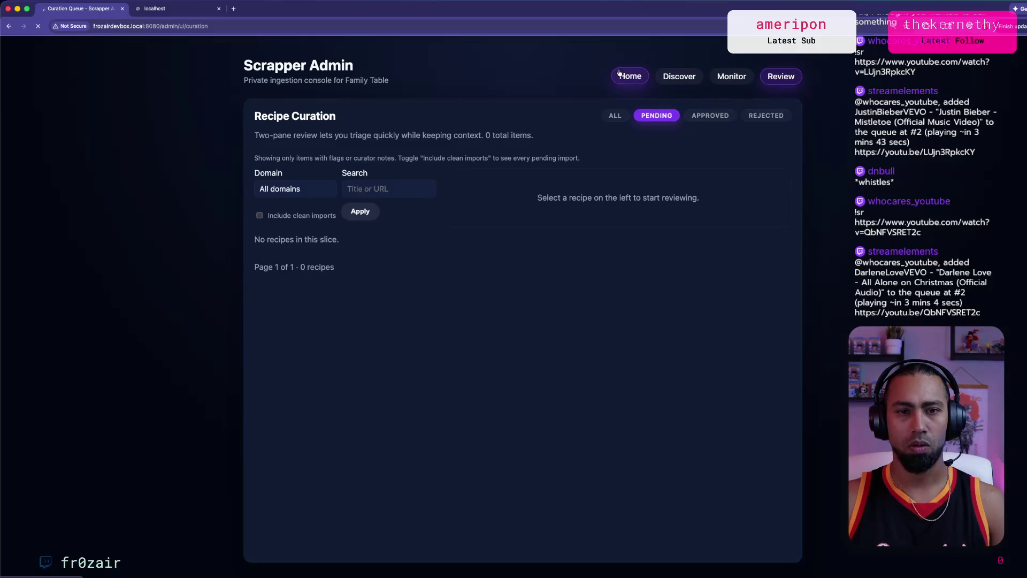
pyautogui.click(624, 78)
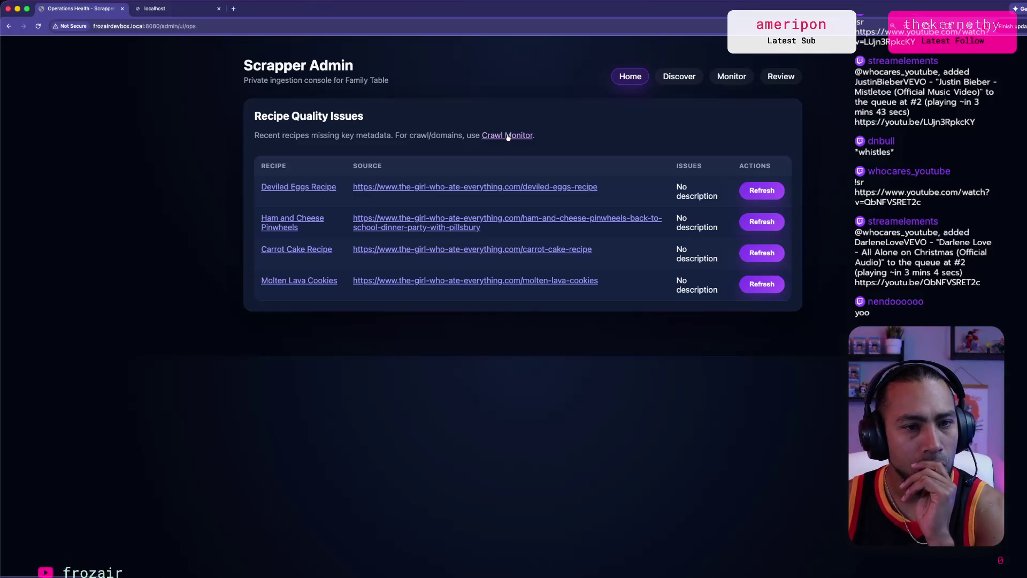
pyautogui.click(10, 29)
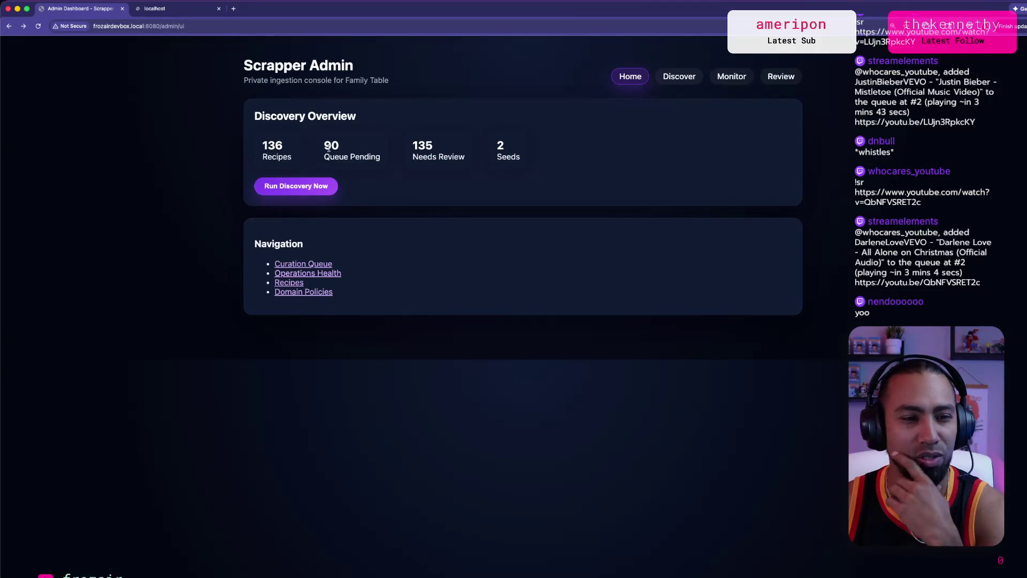
pyautogui.click(321, 265)
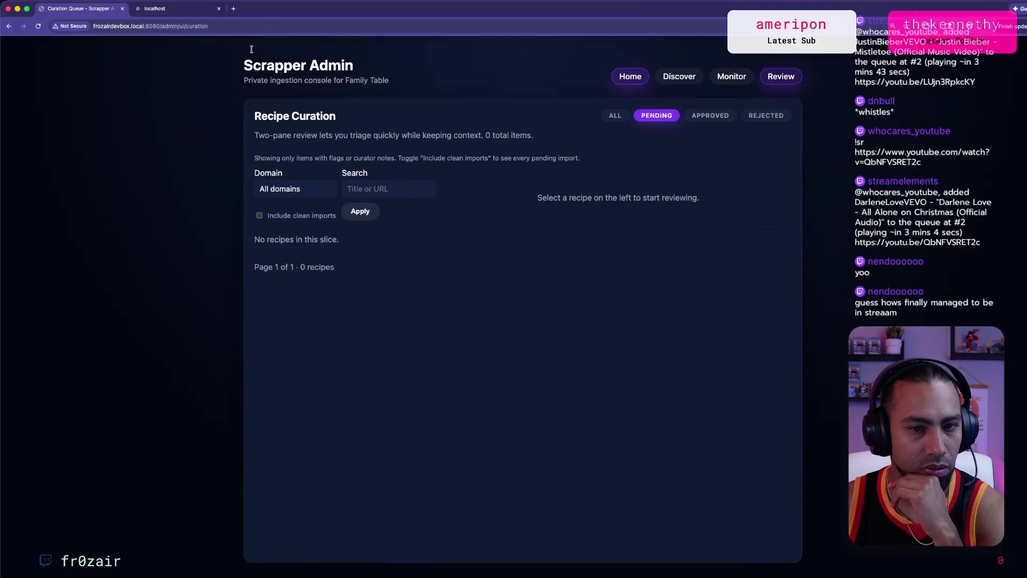
pyautogui.click(615, 117)
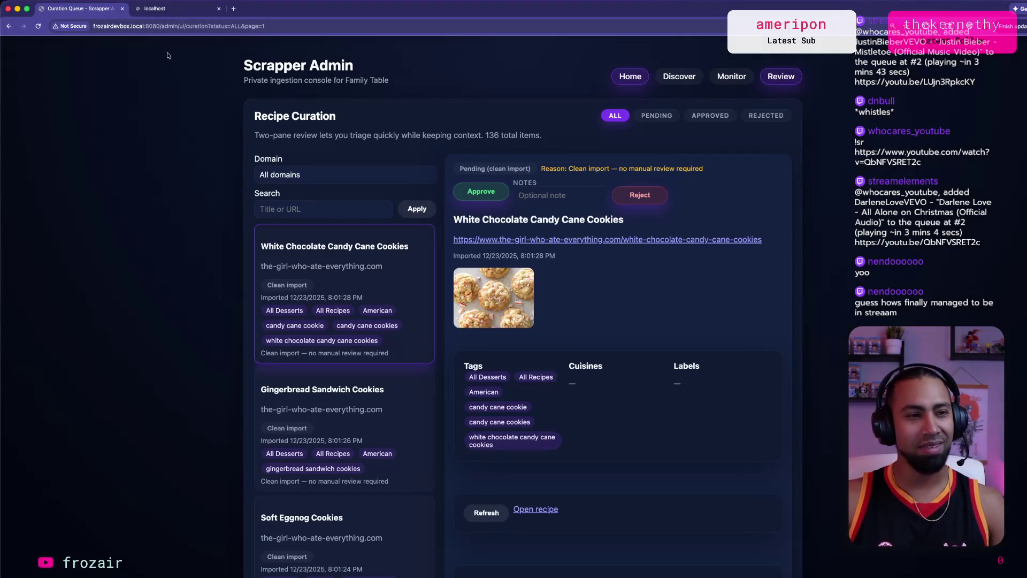
# Step: Go back to the admin dashboard and open Domain Policies, which lists no policies yet
pyautogui.click(9, 26)
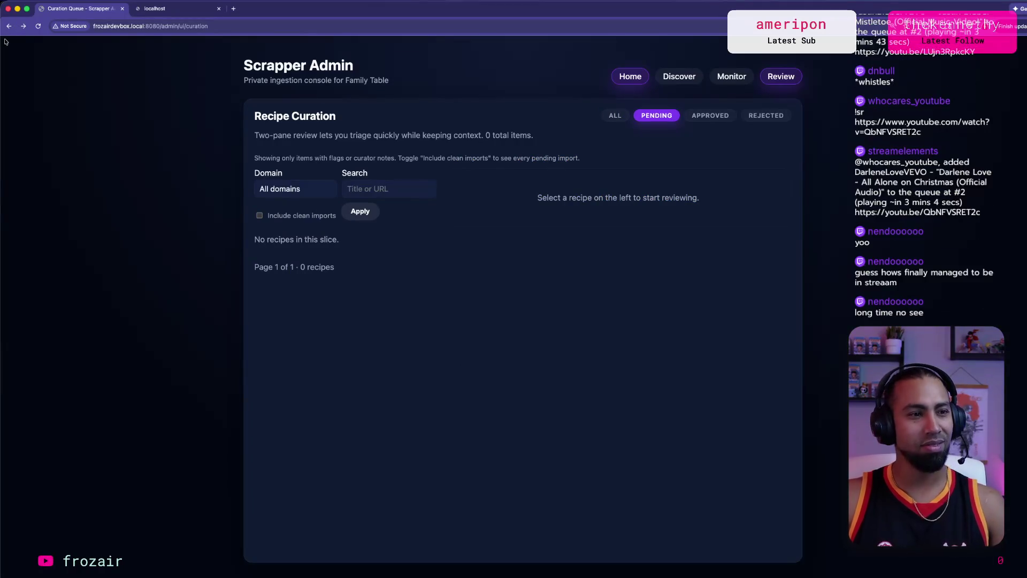
pyautogui.click(9, 26)
pyautogui.click(300, 293)
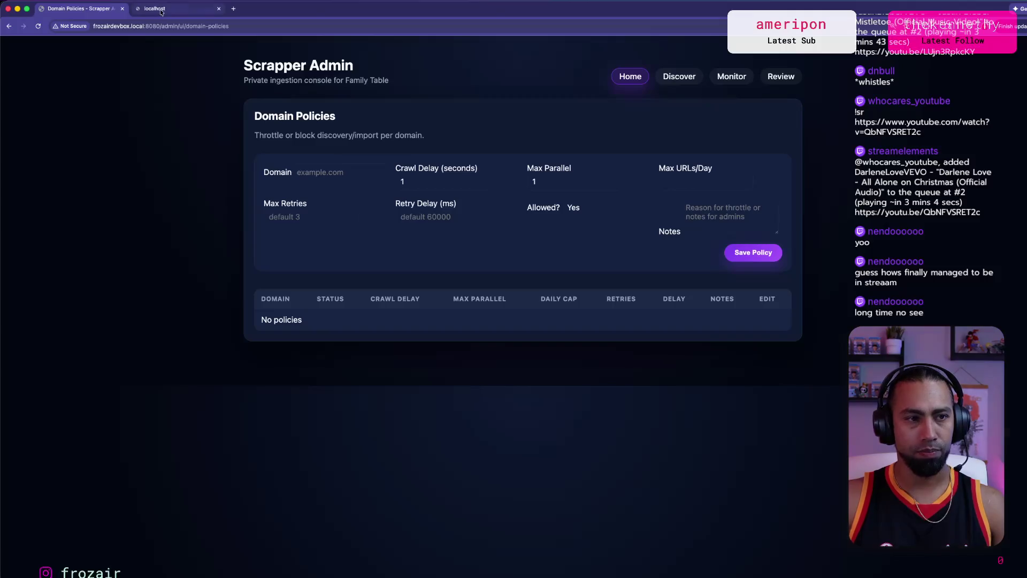
pyautogui.press('super+Tab')
pyautogui.press('Tab')
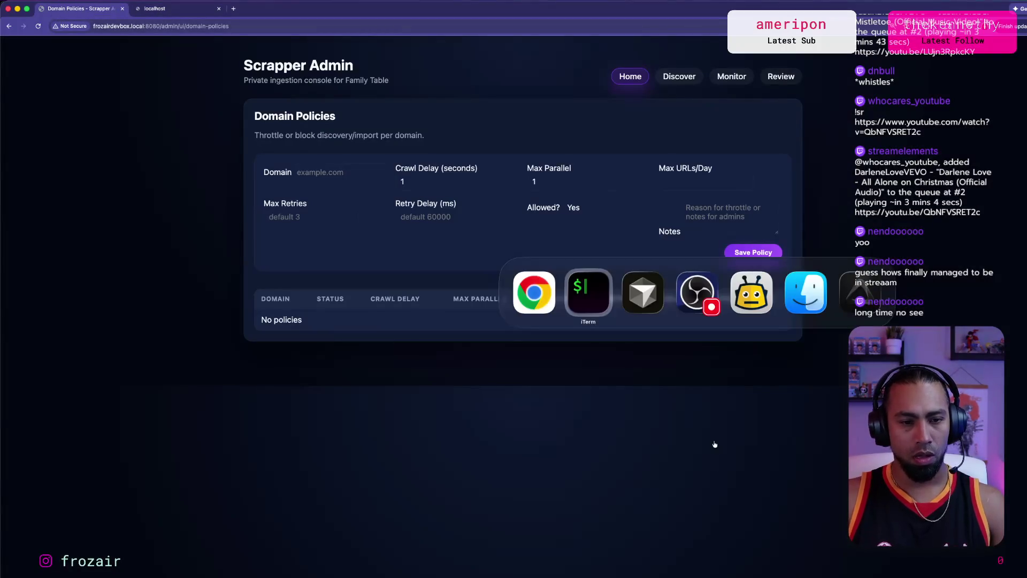
# Step: Type a Codex request for a JSON recipe export matching the recipe DTO used for posting or syncing
pyautogui.press('super+Tab')
pyautogui.press('super+Tab')
pyautogui.press('Tab')
pyautogui.press('Tab')
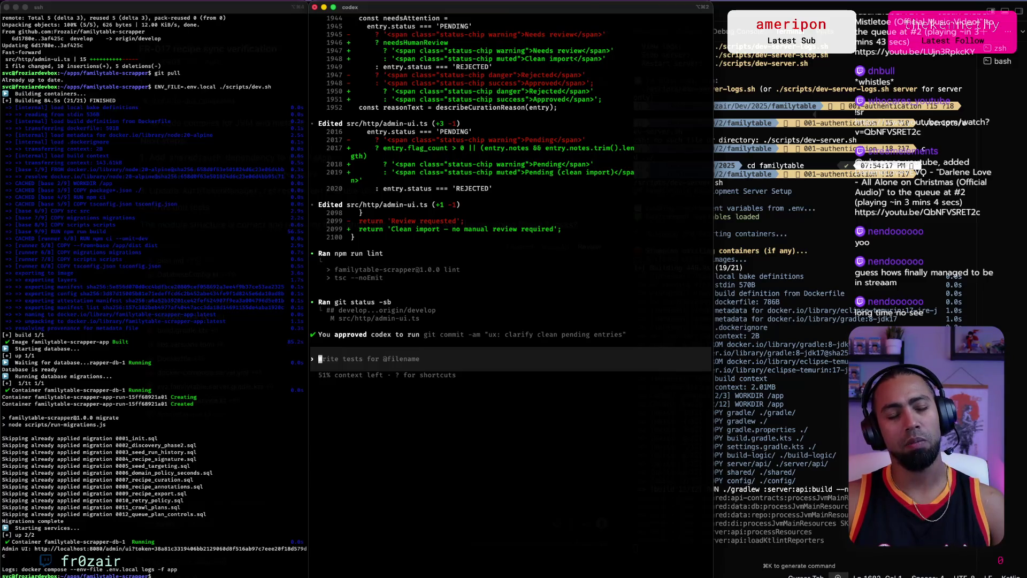
pyautogui.write('Great, h')
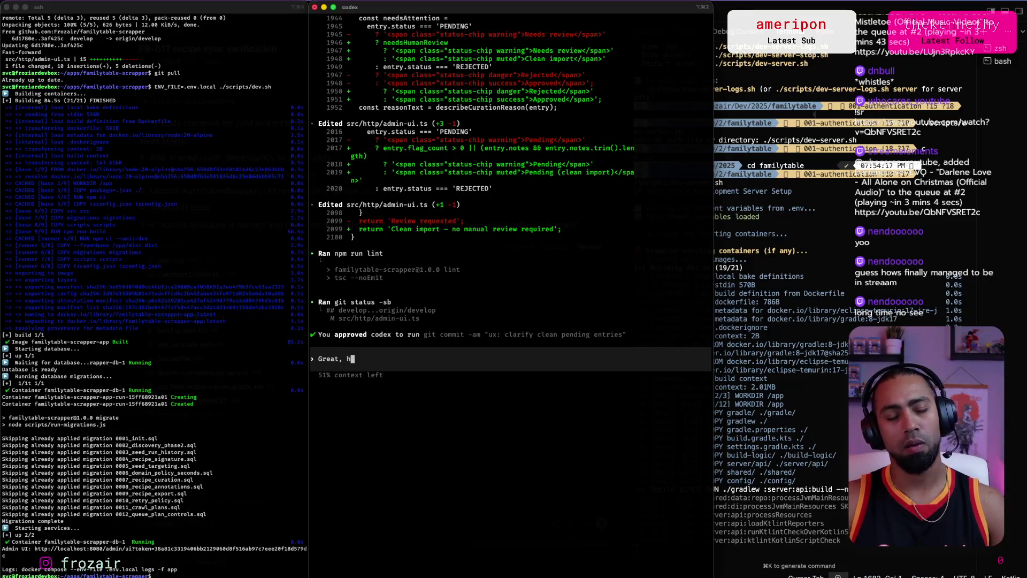
pyautogui.press('BackSpace')
pyautogui.write("let's think about t")
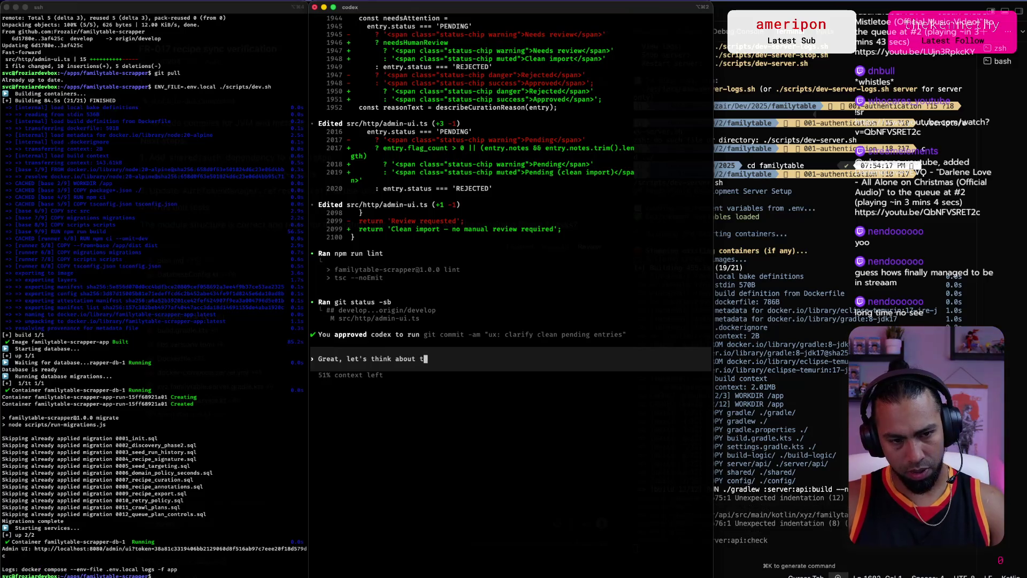
pyautogui.press('BackSpace')
pyautogui.press('BackSpace')
pyautogui.write('expor')
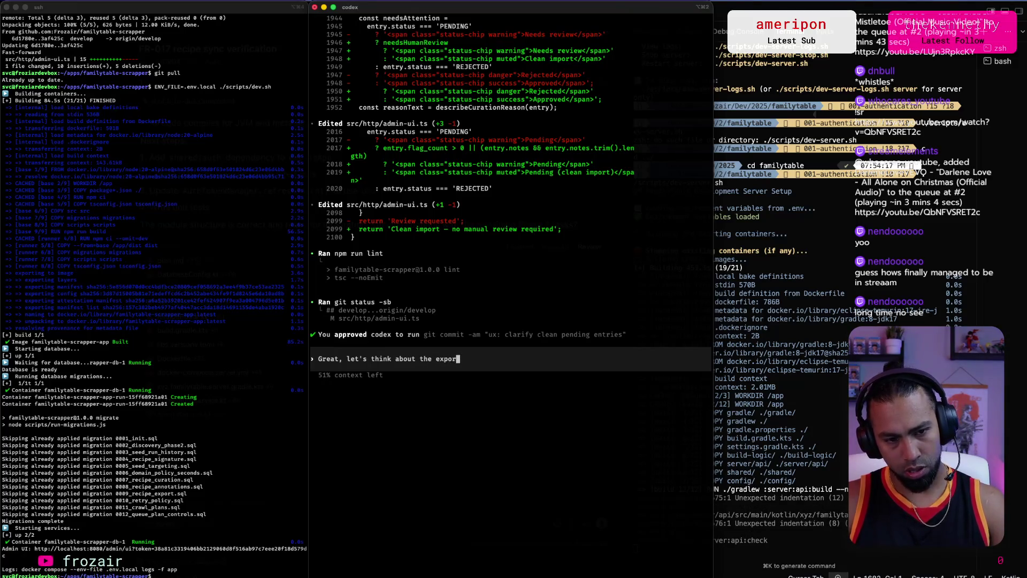
pyautogui.write('t feature. I want to be able t')
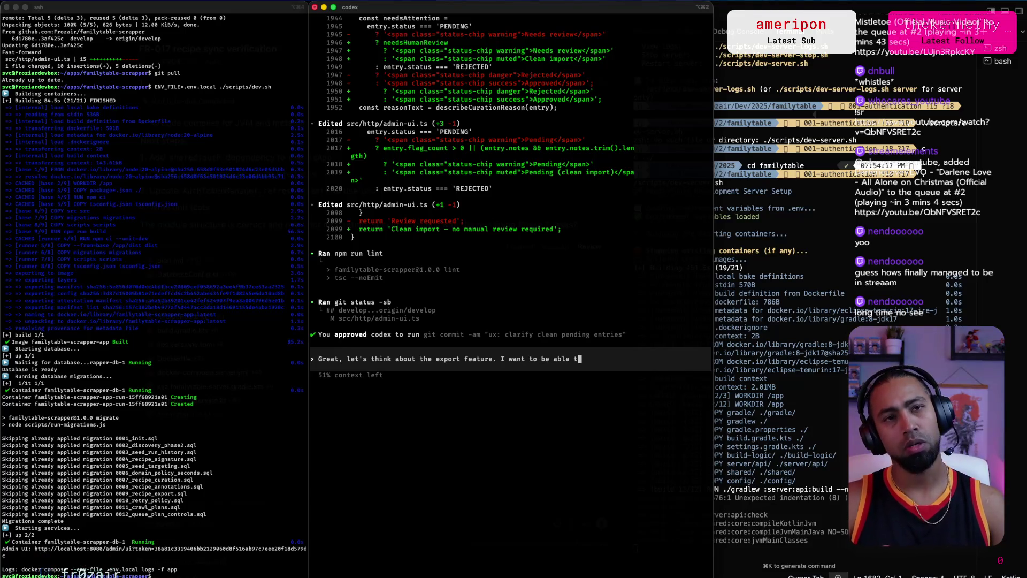
pyautogui.press('BackSpace')
pyautogui.press('BackSpace')
pyautogui.press('BackSpace')
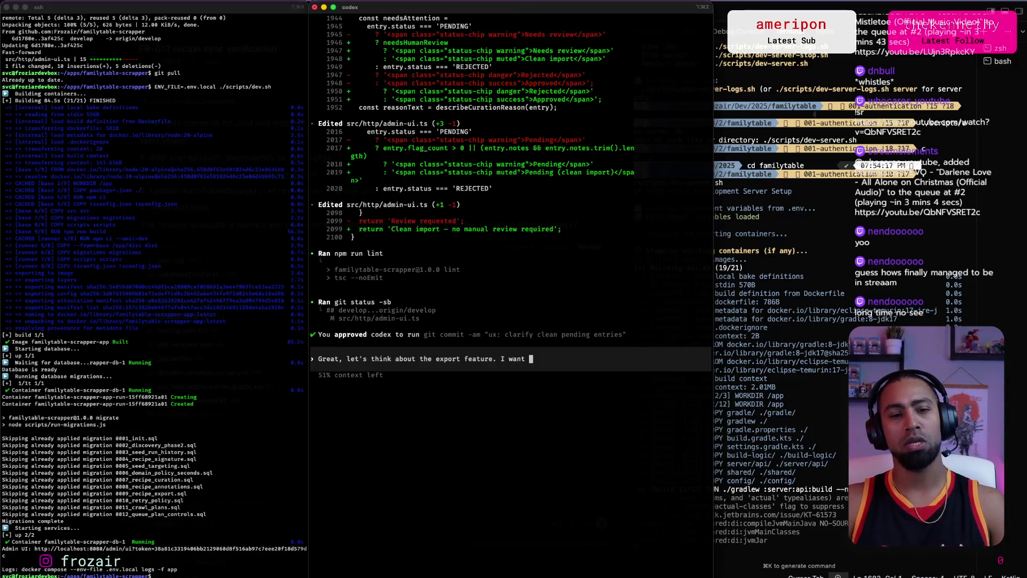
pyautogui.write('ink about the export feature. I want us ')
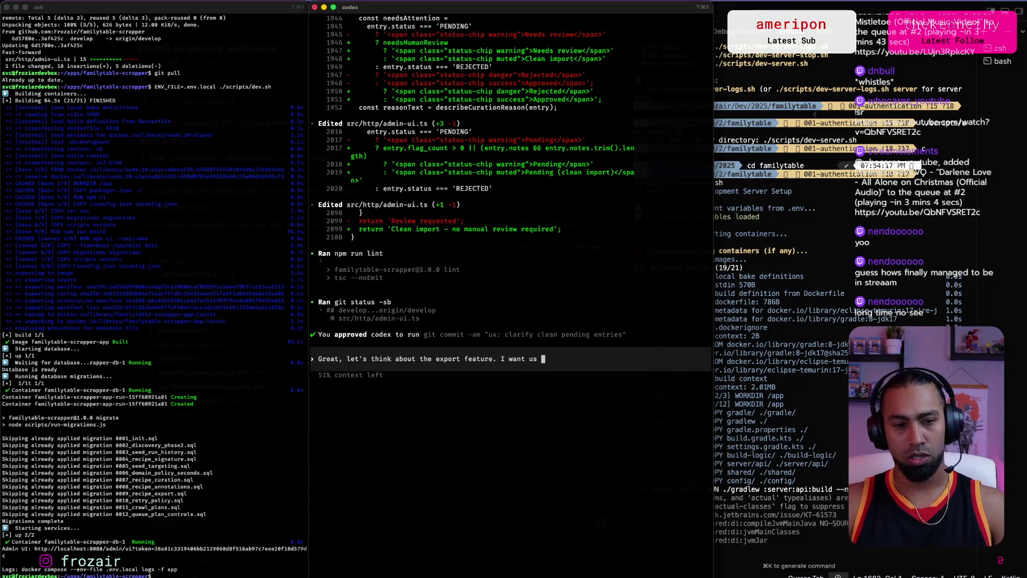
pyautogui.write('to add the export')
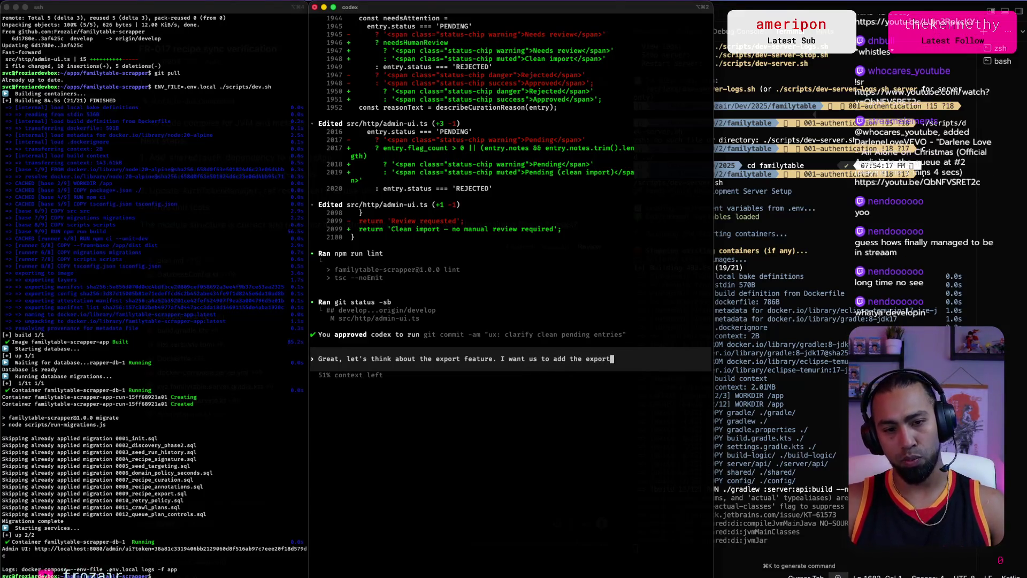
pyautogui.write(' feature, where we can e')
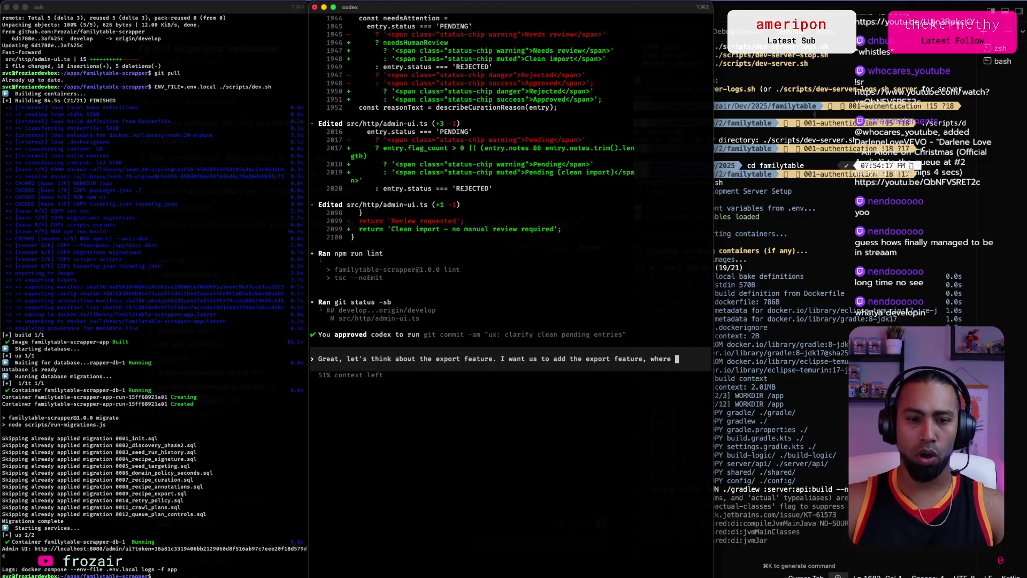
pyautogui.write('xport the')
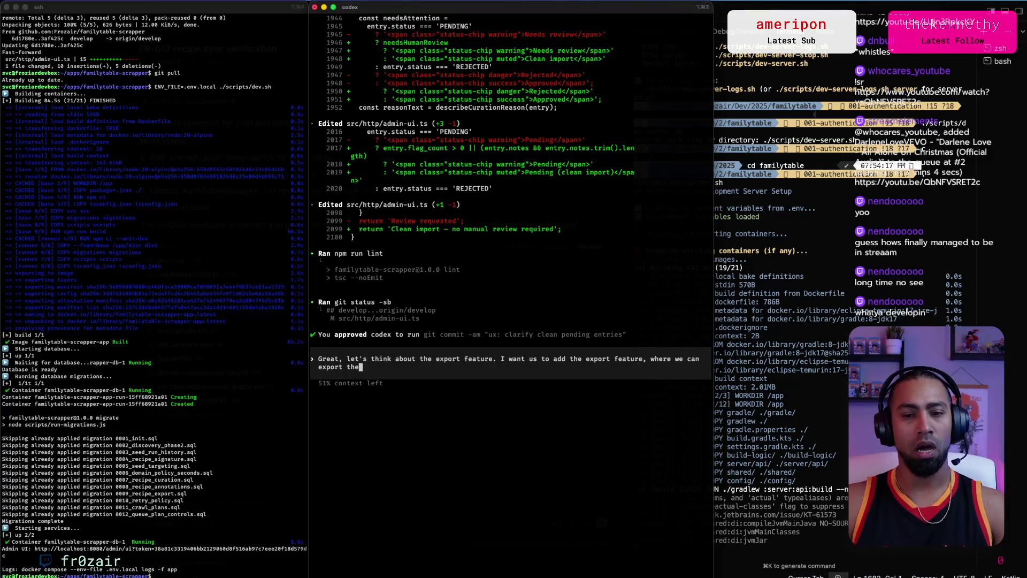
pyautogui.write(' data i')
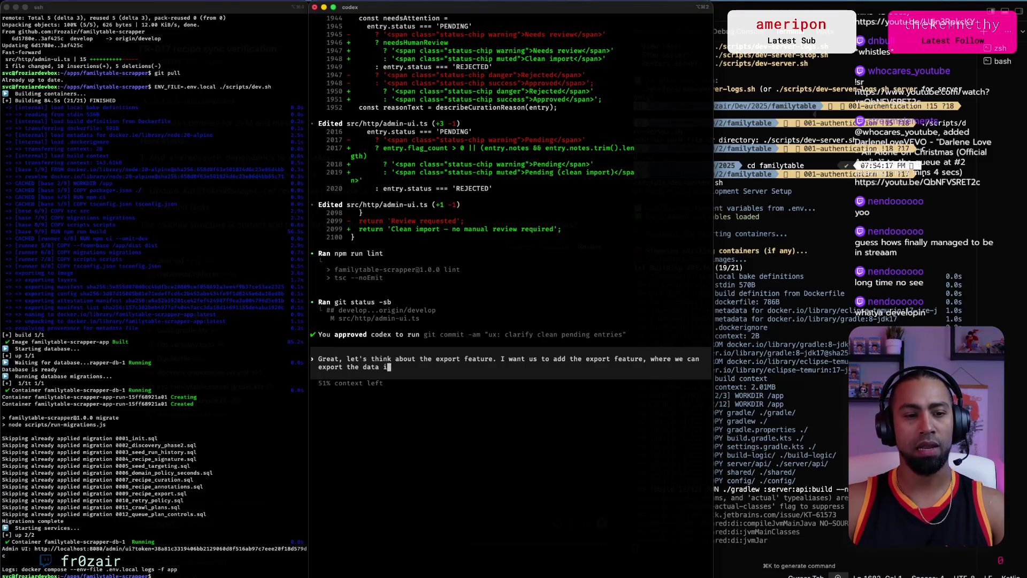
pyautogui.write('n a json format that will be')
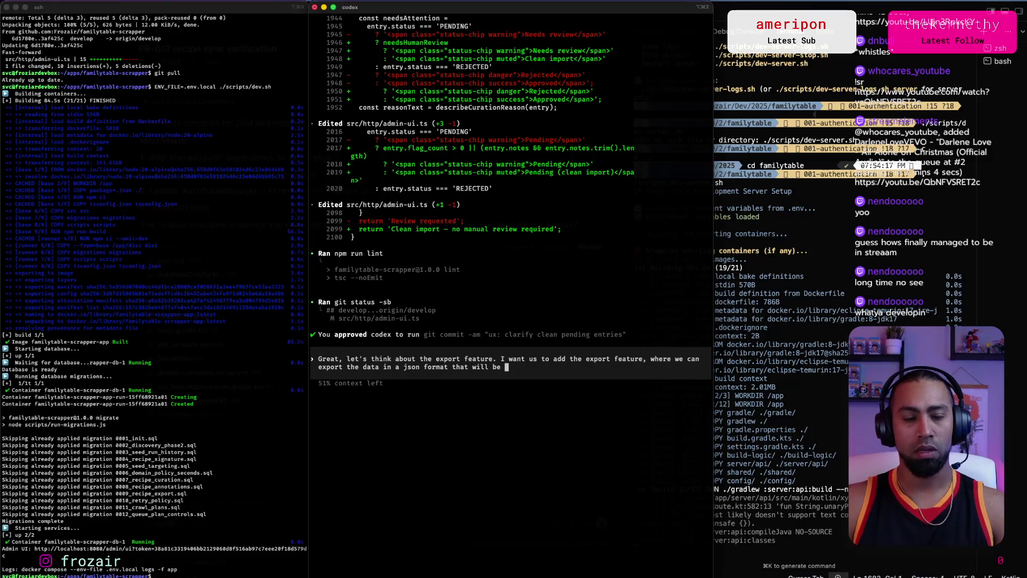
pyautogui.write(' easy to up')
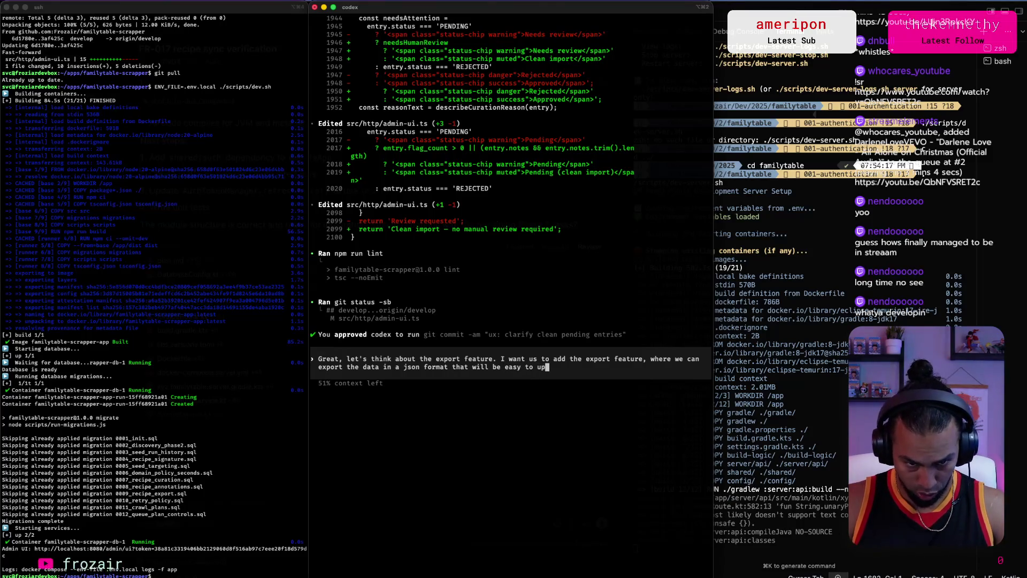
pyautogui.press('BackSpace')
pyautogui.press('BackSpace')
pyautogui.press('BackSpace')
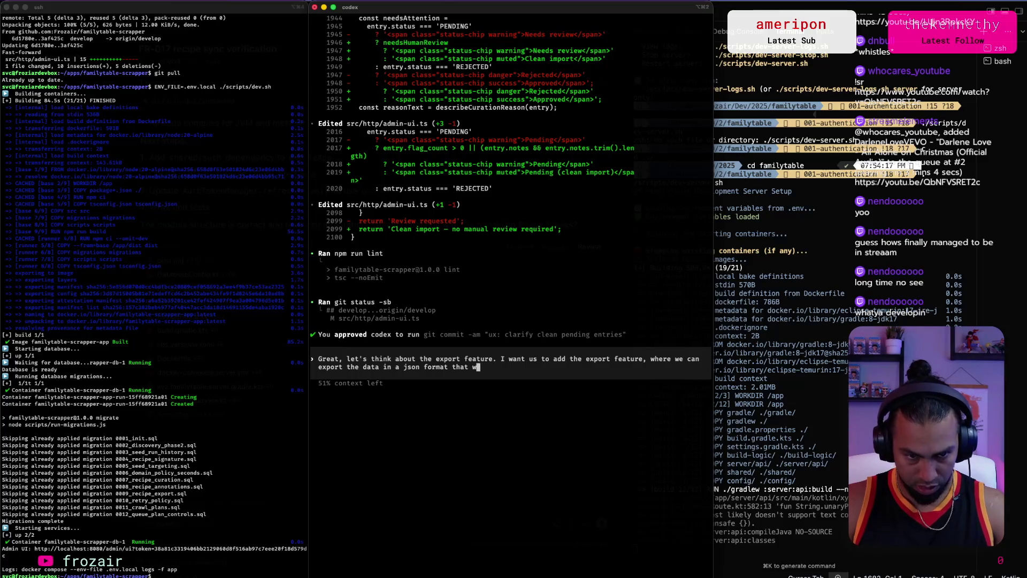
pyautogui.write('matching the')
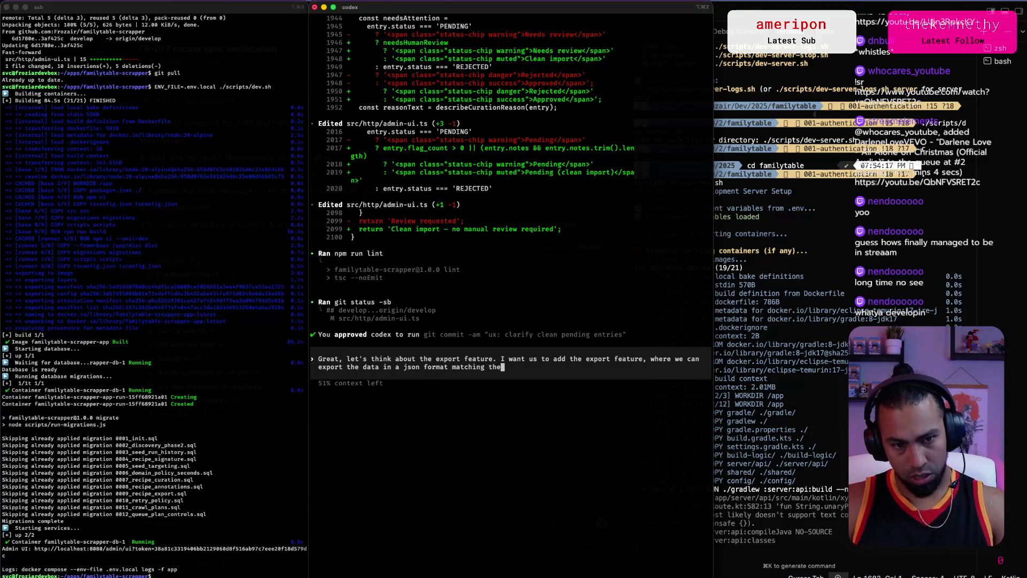
pyautogui.write(' recipe ')
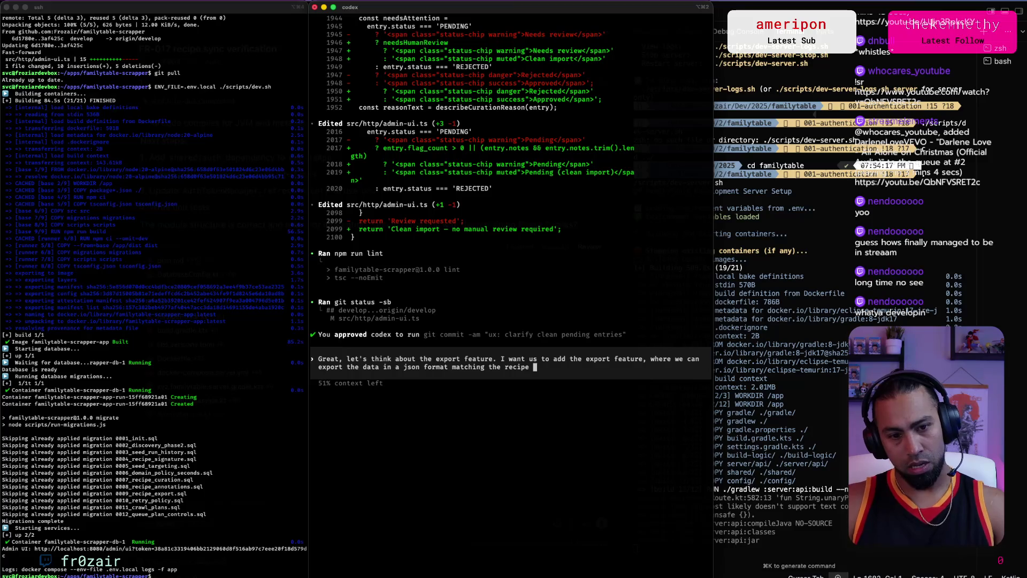
pyautogui.write('dto that is require')
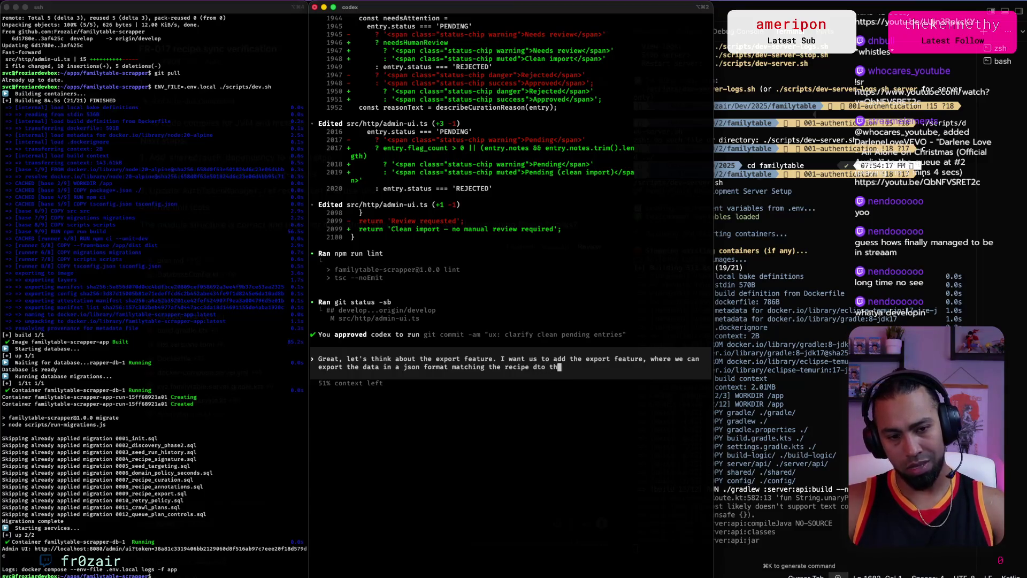
pyautogui.write('d when')
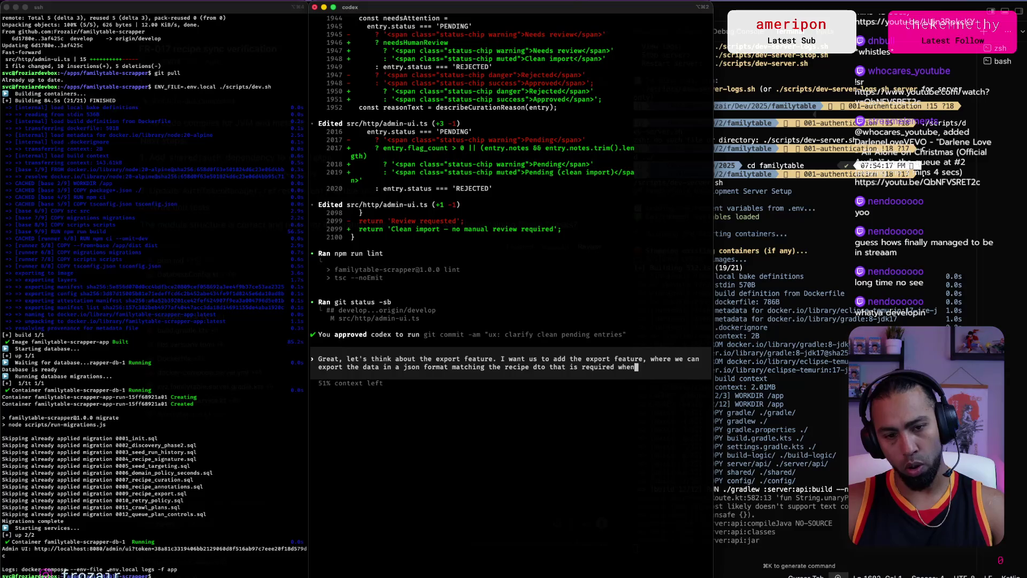
pyautogui.write(' posting or sync')
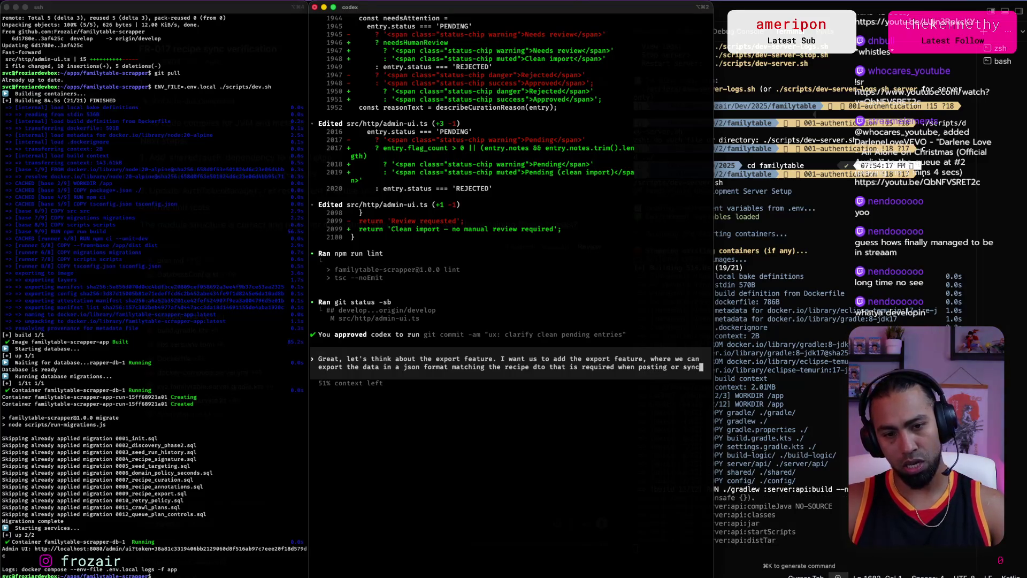
pyautogui.write('ing the recipes/')
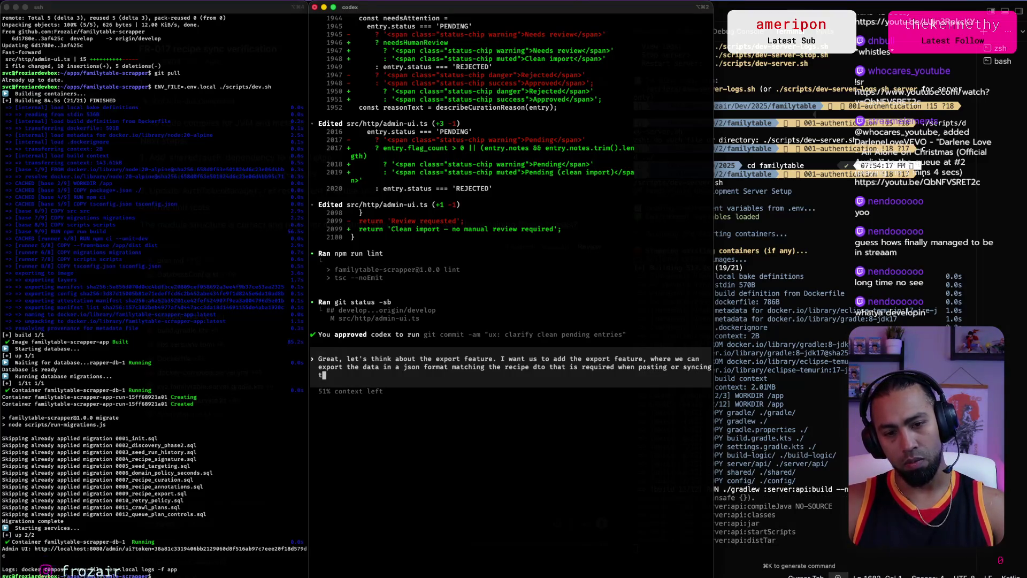
# Step: Trim the unfinished trailing phrase and submit the JSON export request to Codex
pyautogui.press('BackSpace')
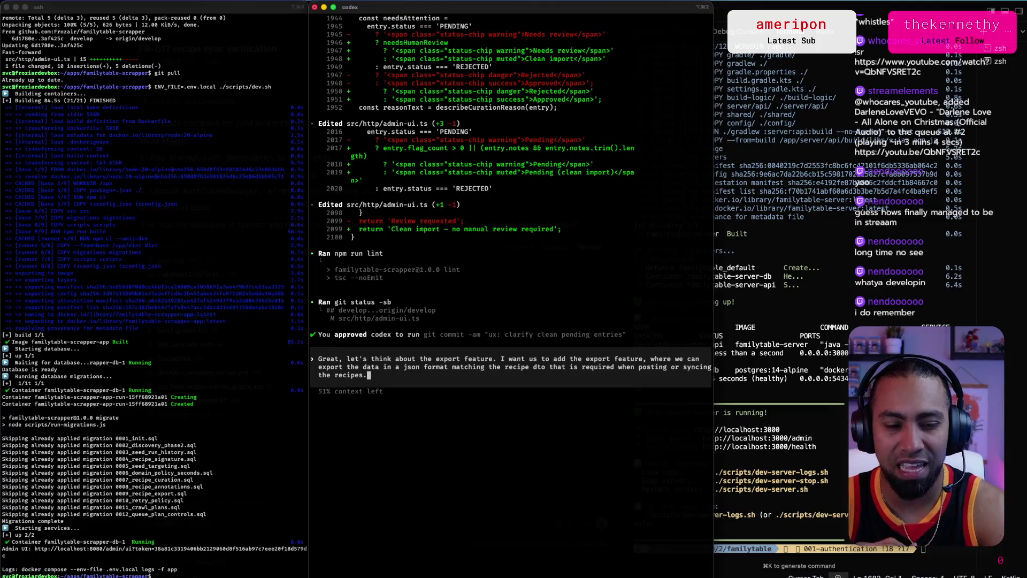
pyautogui.press('super+Tab')
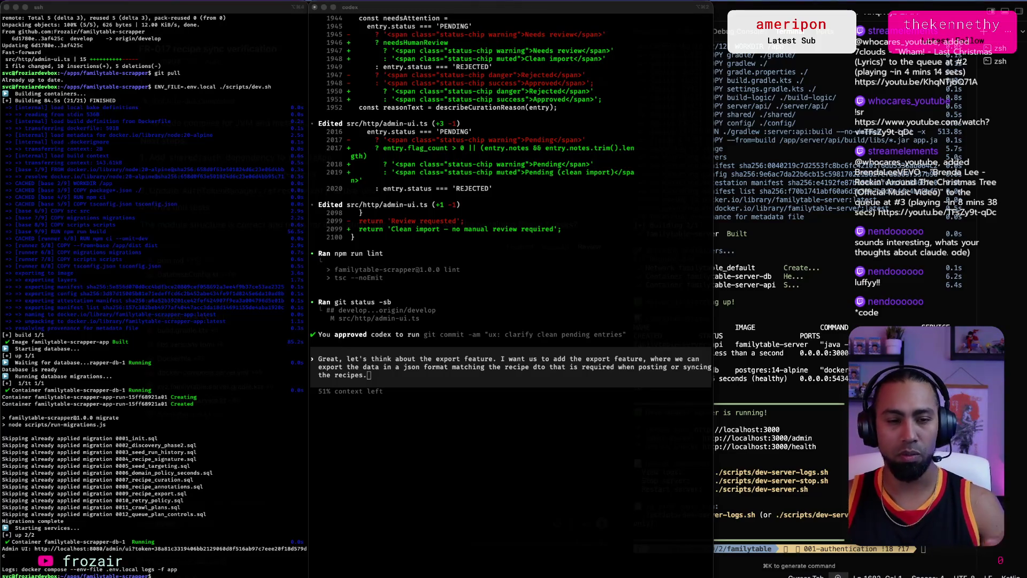
pyautogui.click(574, 334)
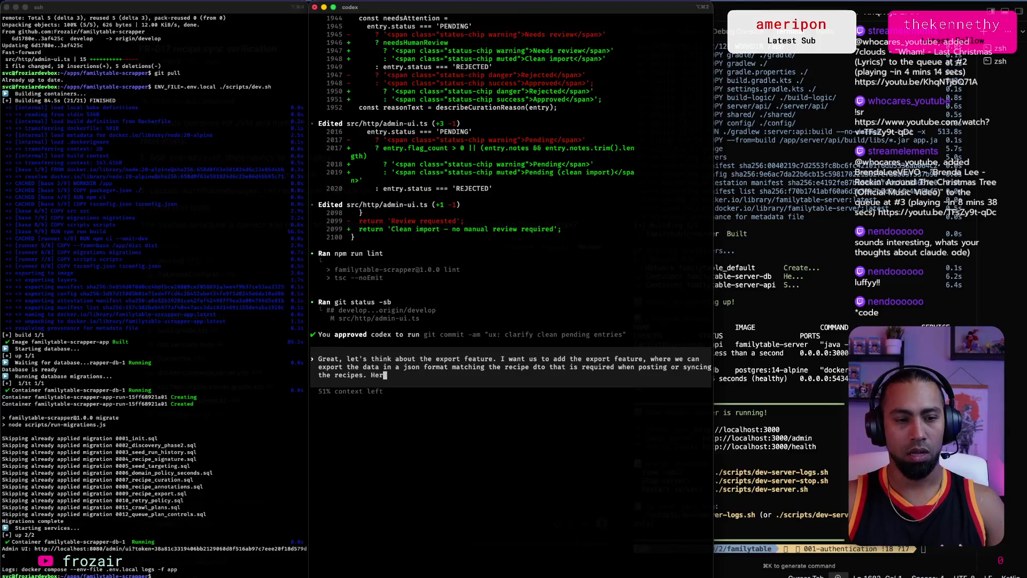
pyautogui.write("e's t")
pyautogui.write('d')
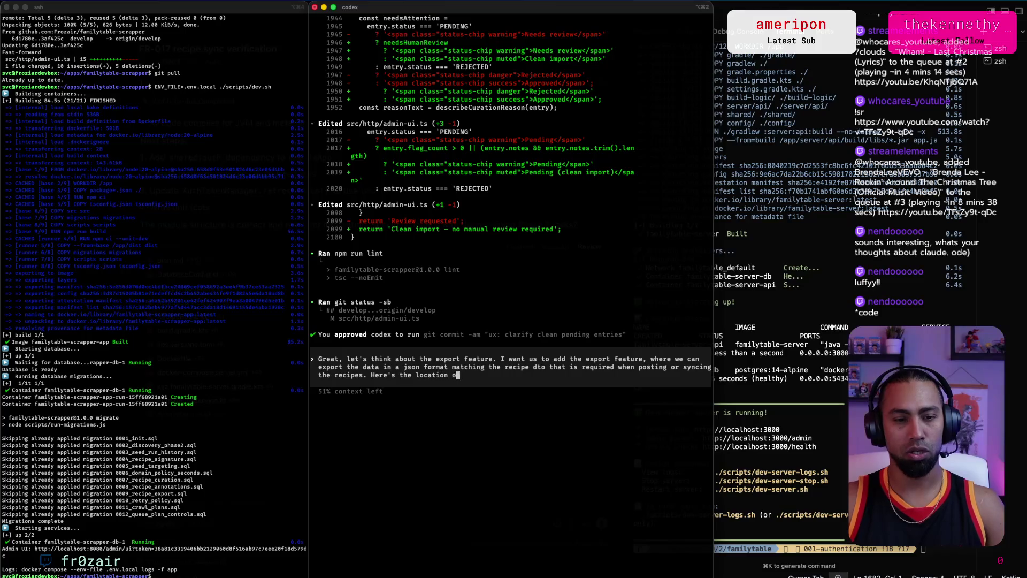
pyautogui.write('the')
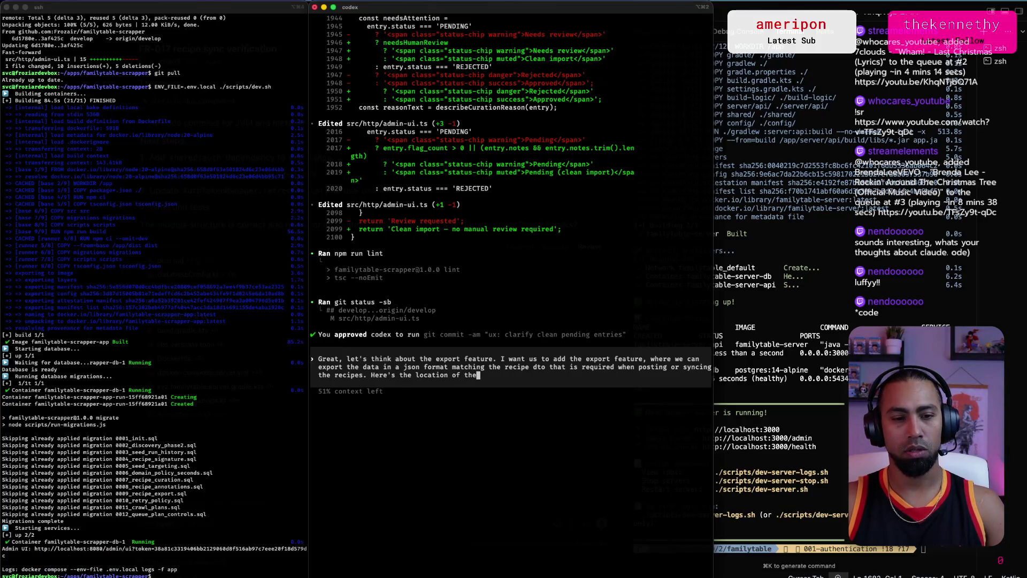
pyautogui.write(' repo c')
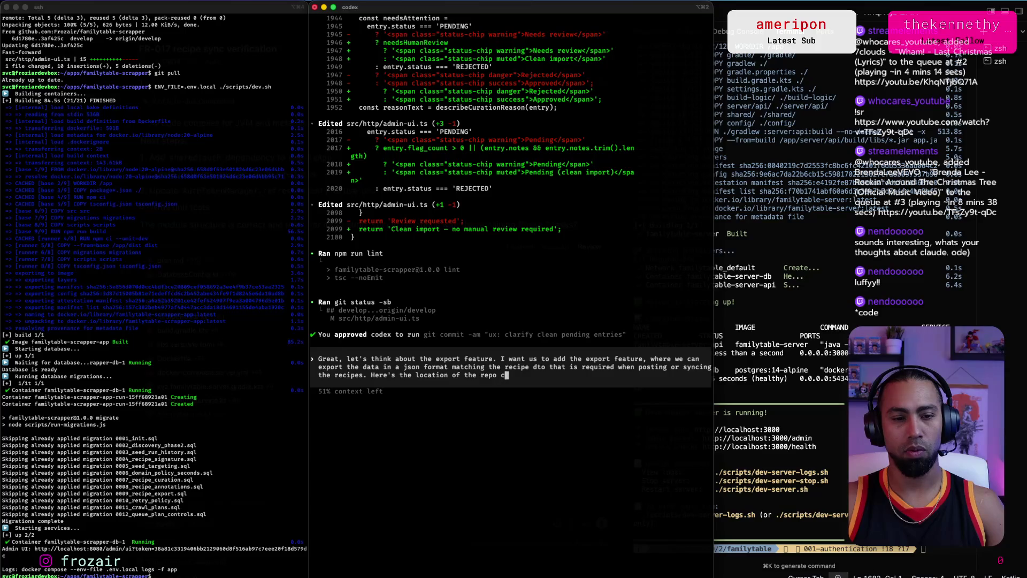
pyautogui.write('ontaining th')
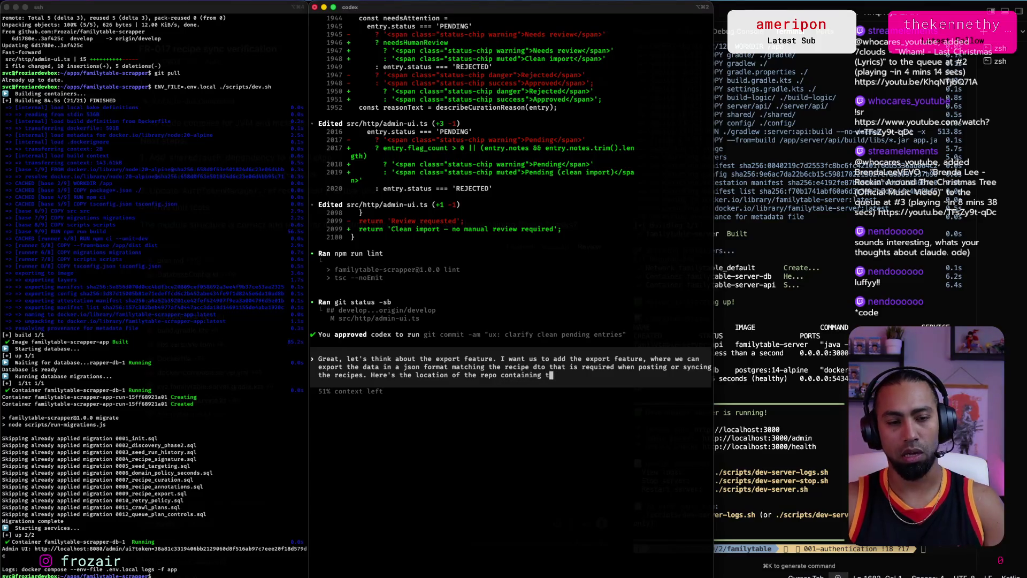
pyautogui.press('BackSpace')
pyautogui.press('BackSpace')
pyautogui.press('BackSpace')
pyautogui.press('BackSpace')
pyautogui.press('BackSpace')
pyautogui.press('BackSpace')
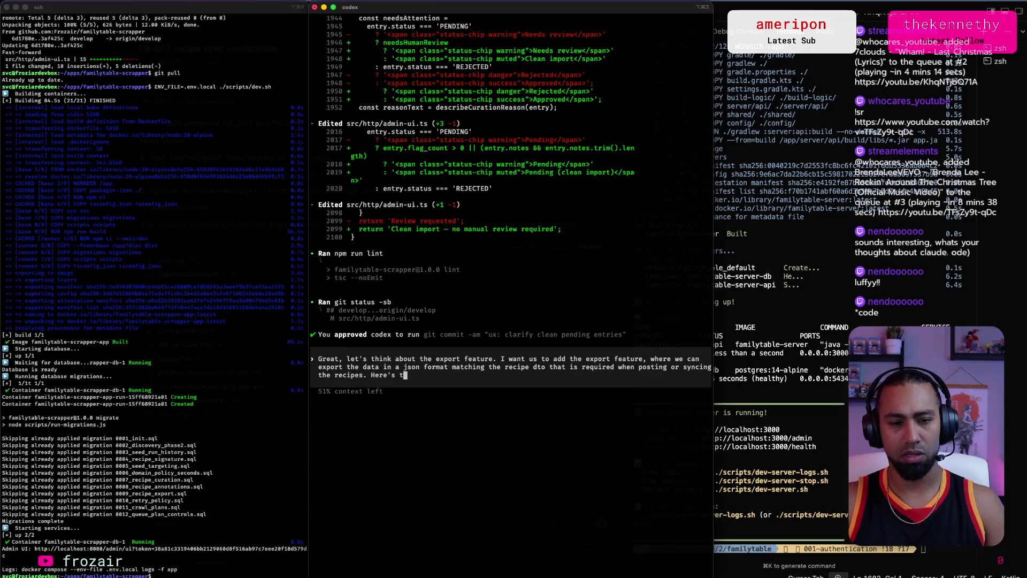
pyautogui.press('BackSpace')
pyautogui.press('BackSpace')
pyautogui.press('BackSpace')
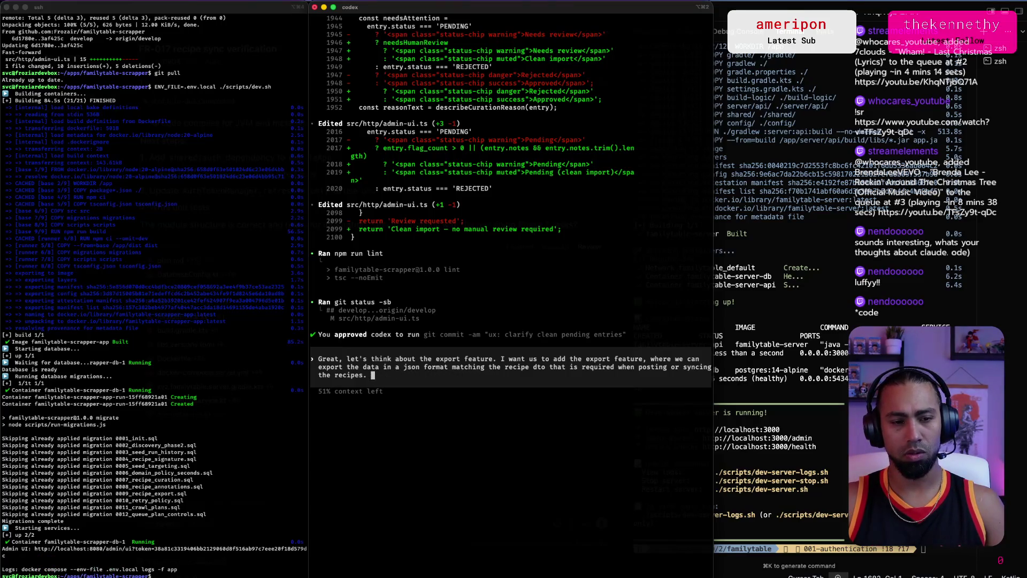
pyautogui.press('Return')
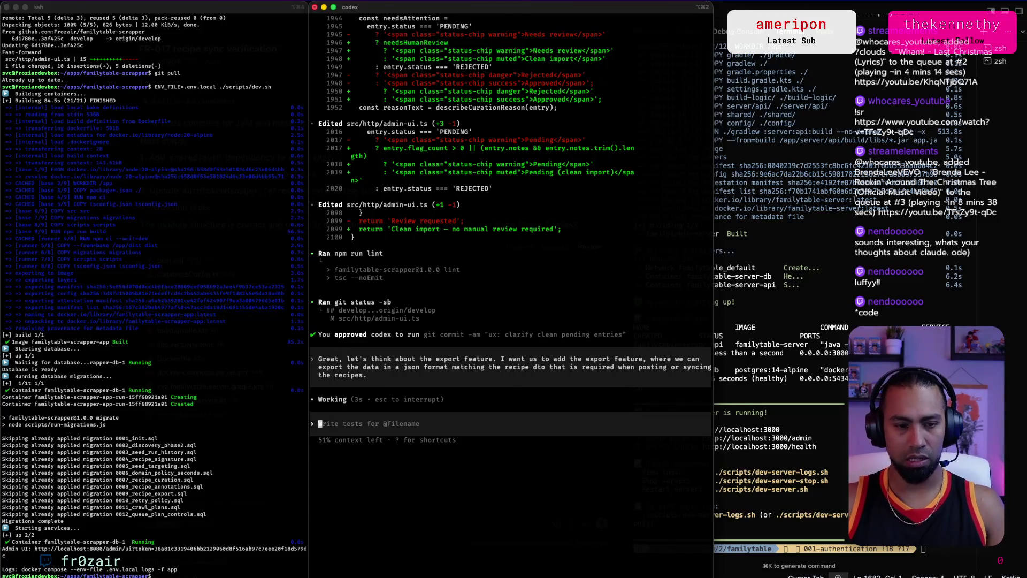
# Step: Move through Cursor to Chrome's localhost tab showing the refused dashboard
pyautogui.press('super+Tab')
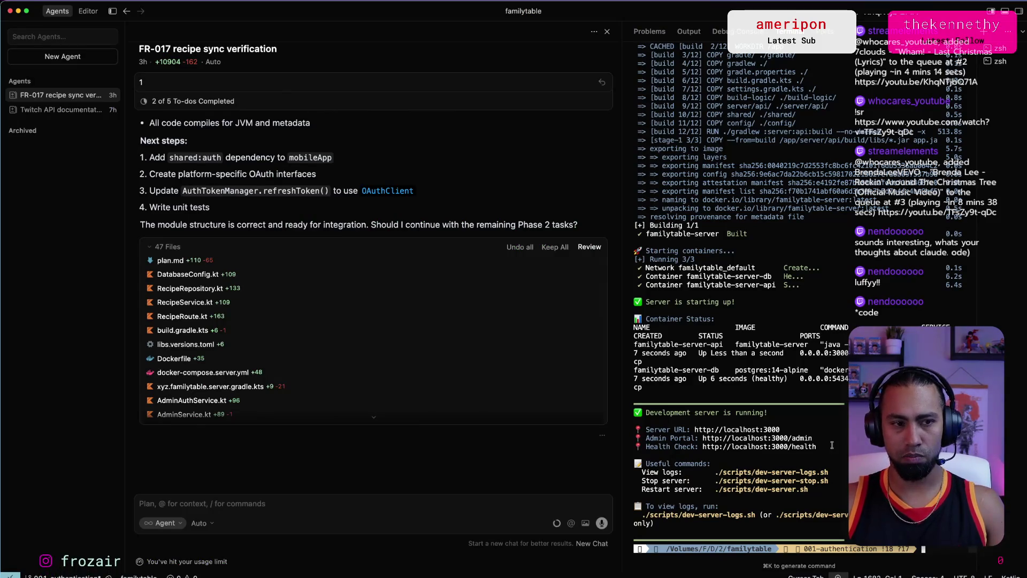
pyautogui.press('super+Tab')
pyautogui.press('super+Tab')
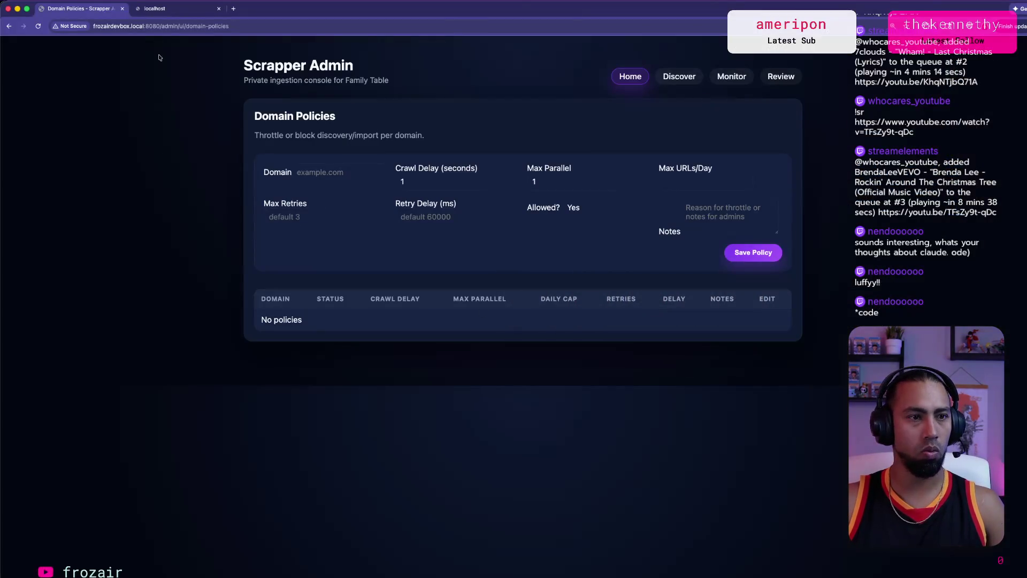
pyautogui.click(161, 9)
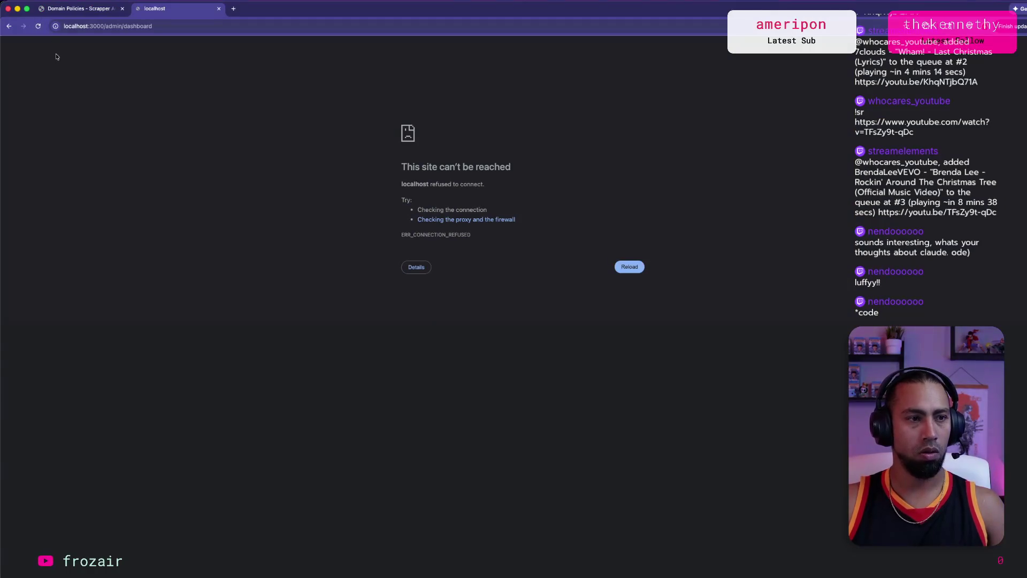
# Step: Change the localhost address from /admin/dashboard to /admin/login and load it
pyautogui.click(192, 26)
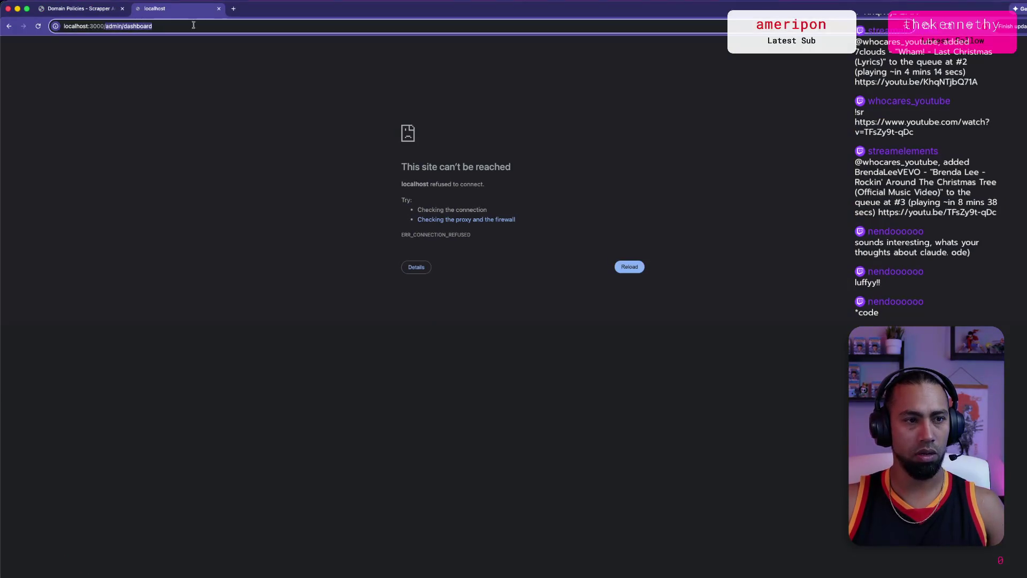
pyautogui.doubleClick(126, 28)
pyautogui.write('login')
pyautogui.press('Return')
pyautogui.press('super+Tab')
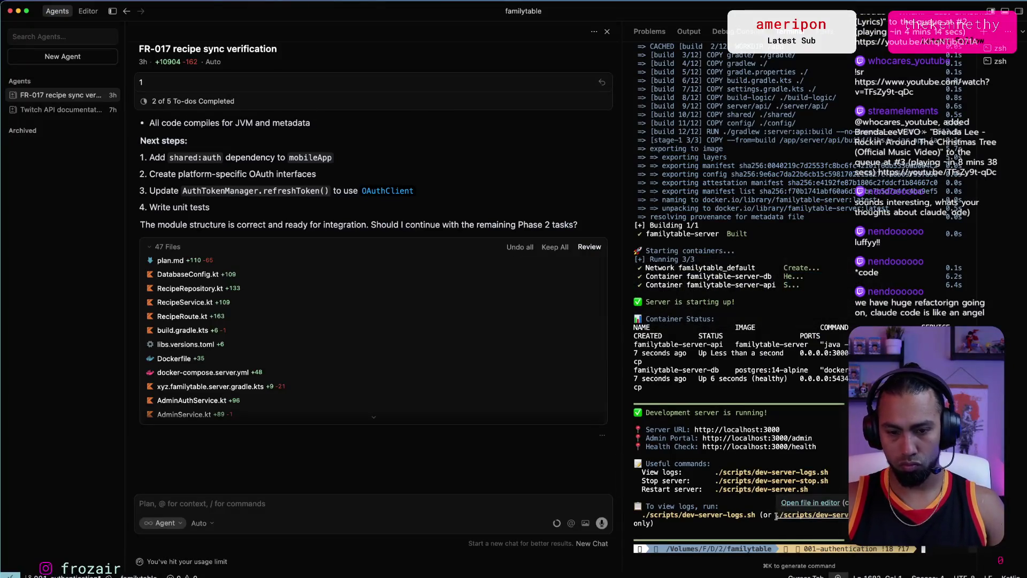
# Step: Run ./scripts/dev-server-logs.sh in Cursor's terminal to show the server-api logs
pyautogui.write('./scripts/dev-server-logs.sh')
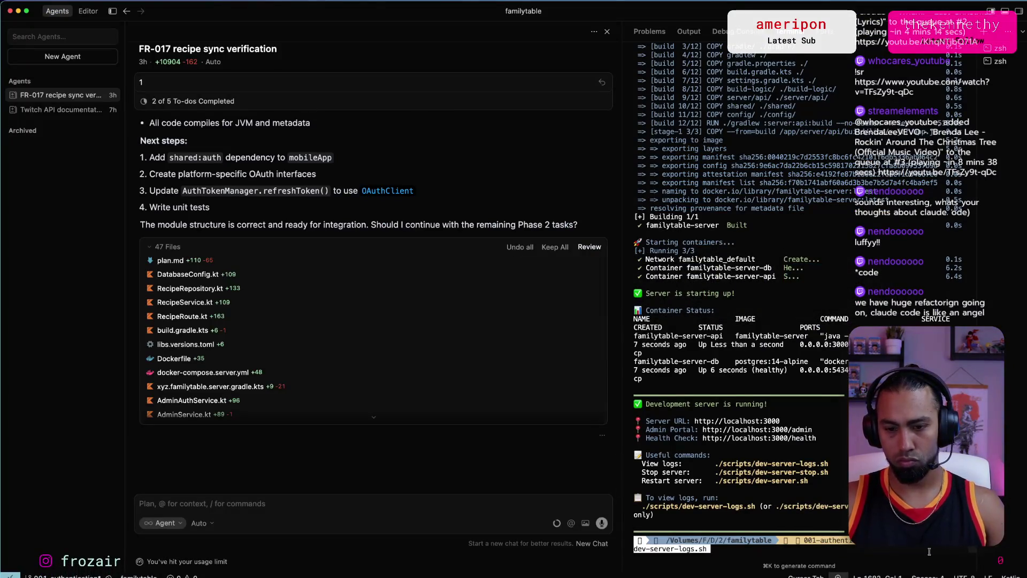
pyautogui.press('Return')
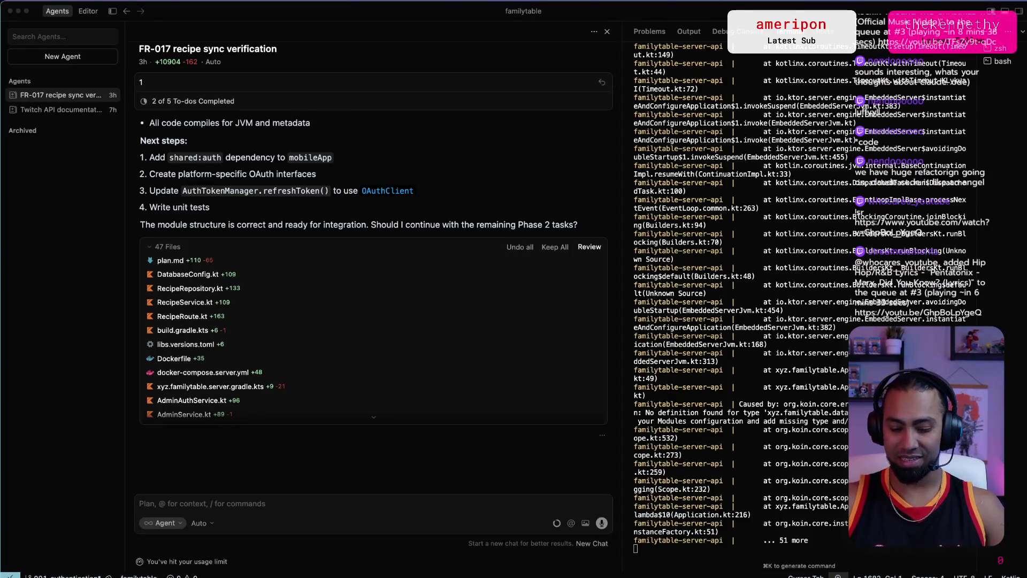
pyautogui.hotkey('ctrl', 'Up')
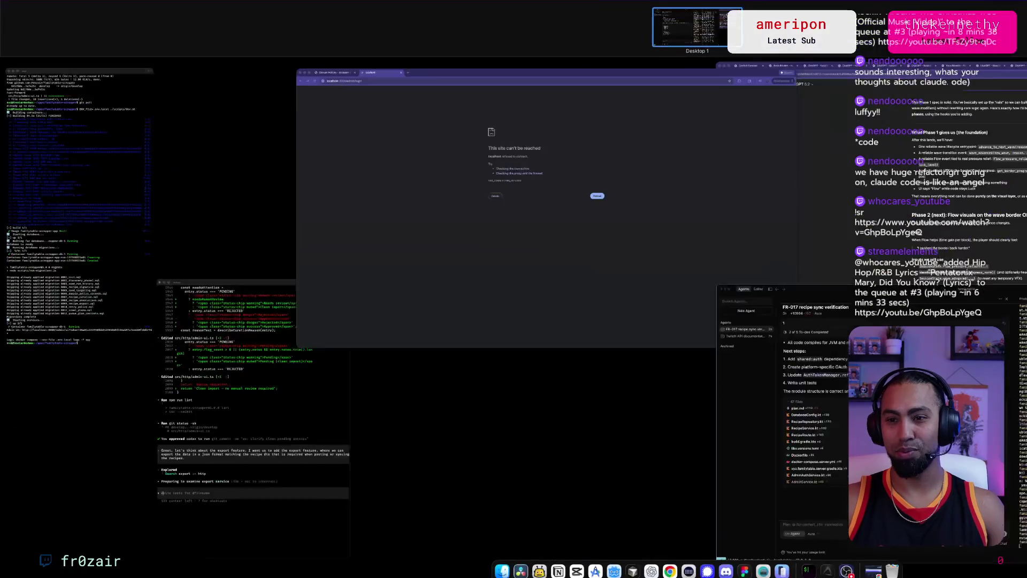
pyautogui.hotkey('ctrl', 'Up')
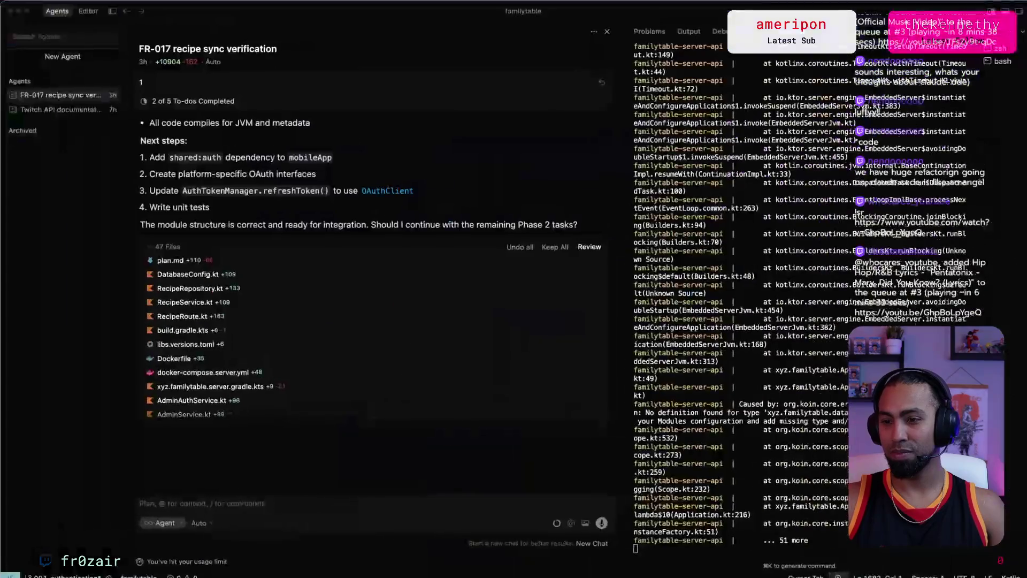
# Step: Attach terminal log lines 934–1059 to the FR-017 agent chat and send them
pyautogui.press('super+Tab')
pyautogui.press('super+Tab')
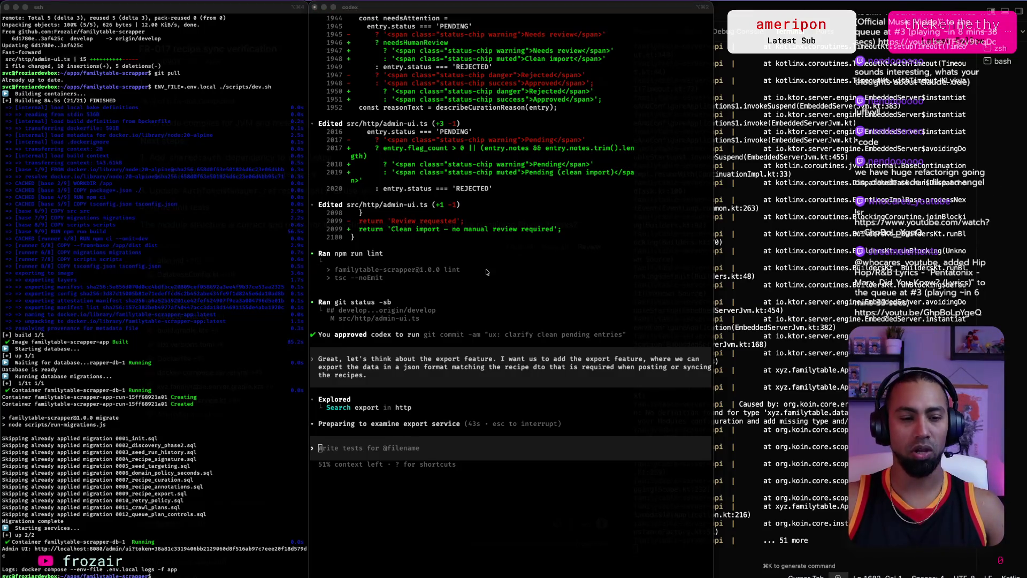
pyautogui.click(817, 439)
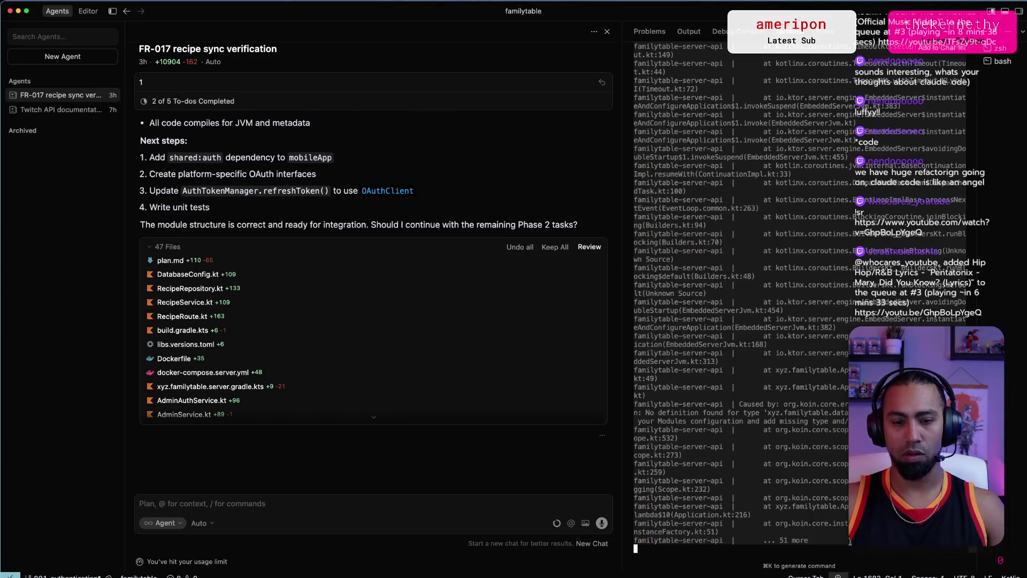
pyautogui.click(352, 498)
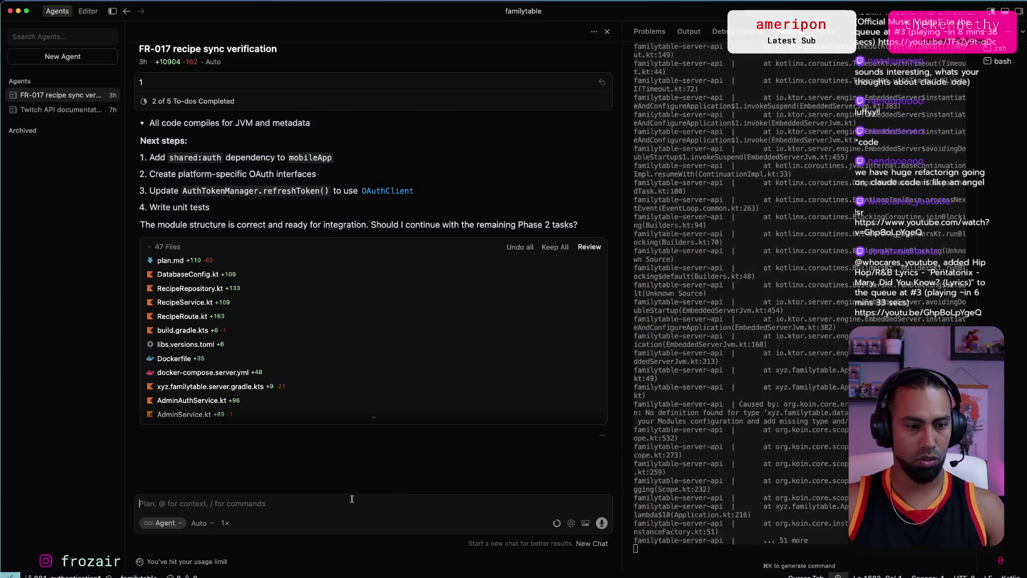
pyautogui.press('super+v')
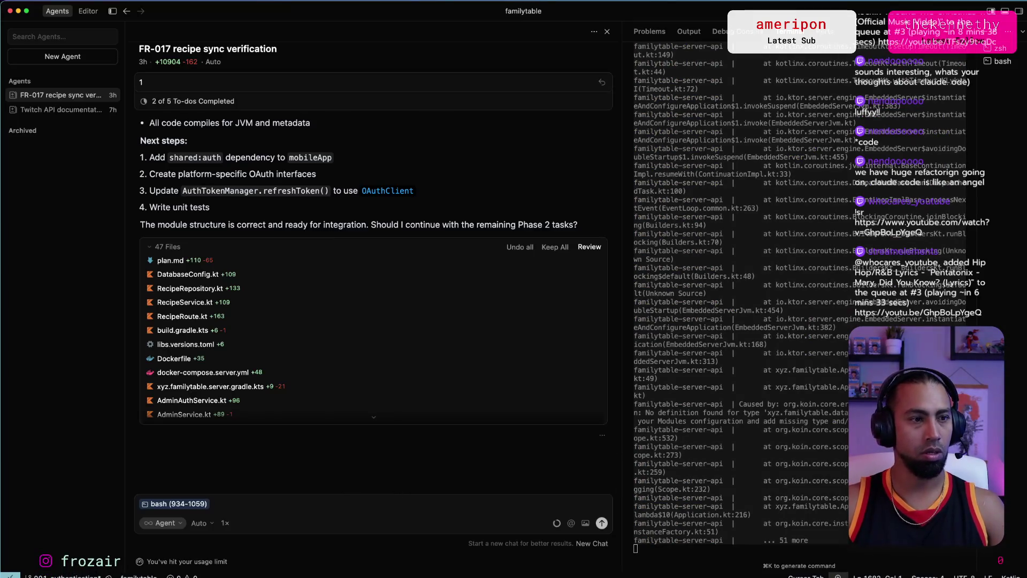
pyautogui.press('Return')
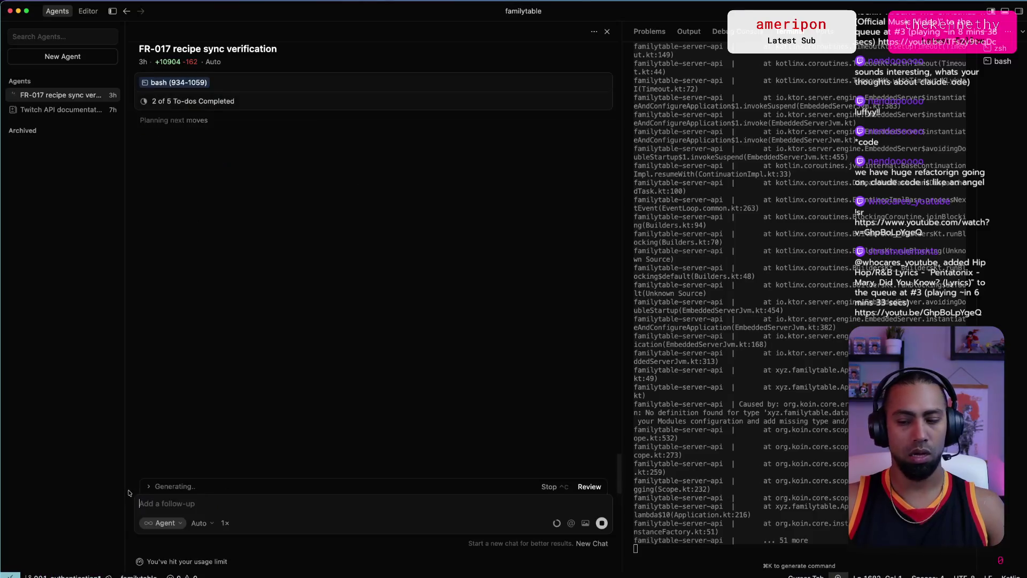
# Step: Archive the Twitch API documentation conversation from Cursor's agent sidebar
pyautogui.click(72, 111)
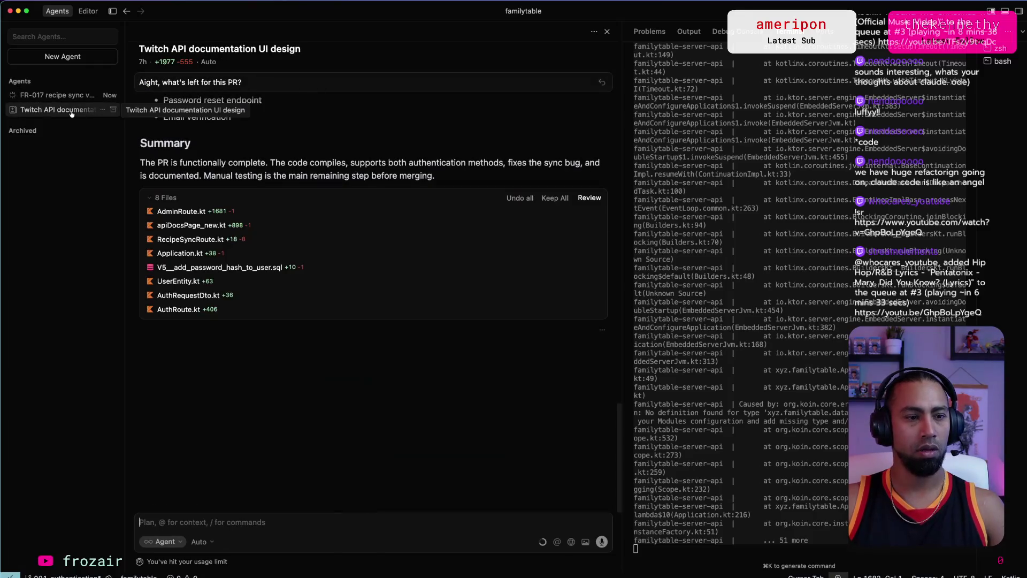
pyautogui.click(113, 109)
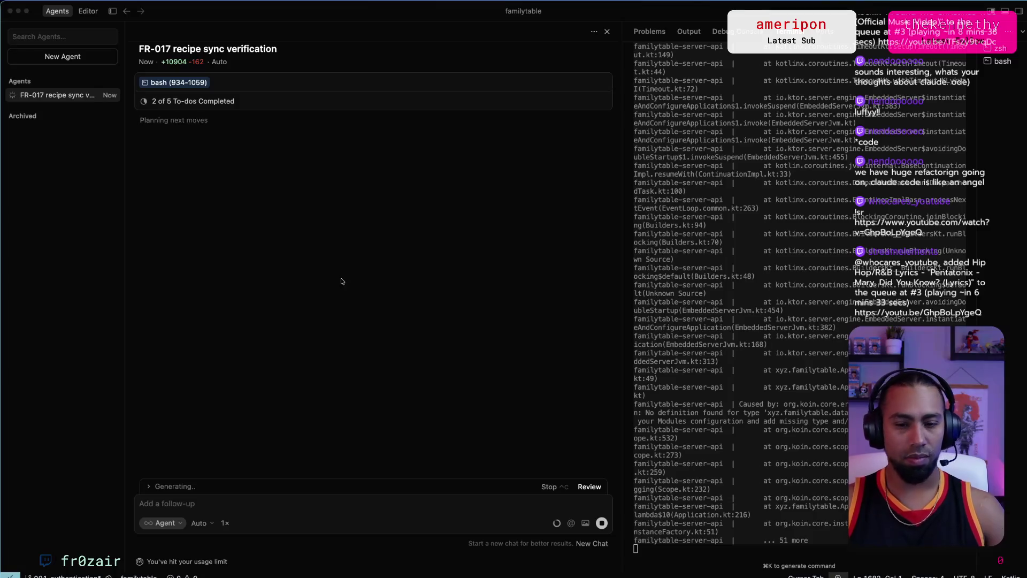
pyautogui.click(743, 459)
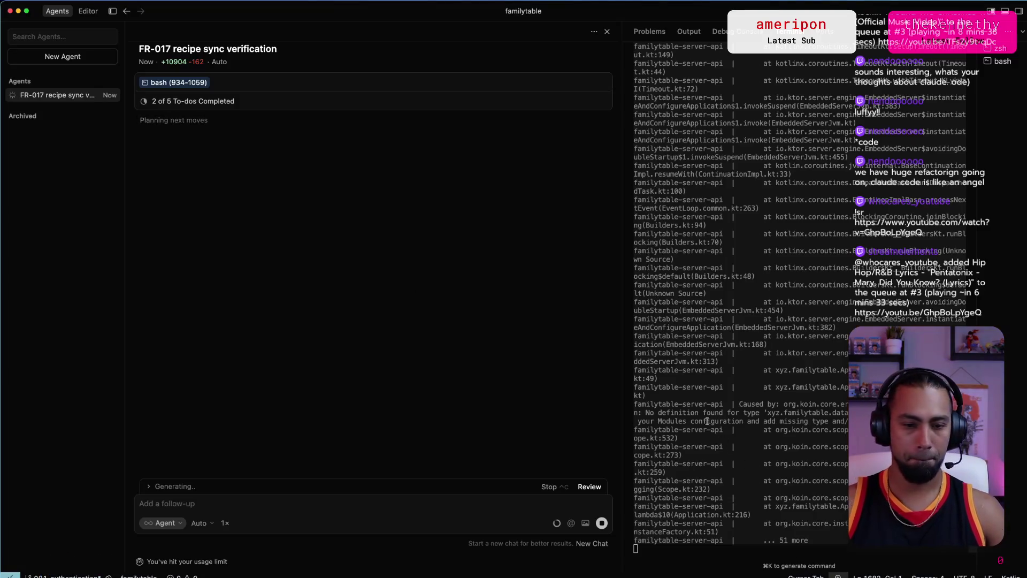
pyautogui.press('super+Tab')
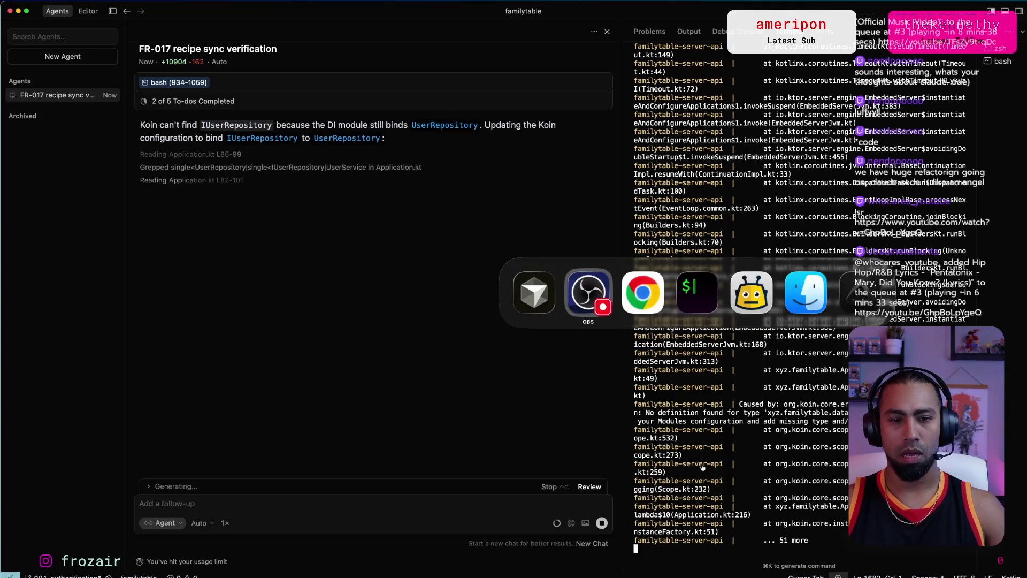
pyautogui.hotkey('ctrl', 'Up')
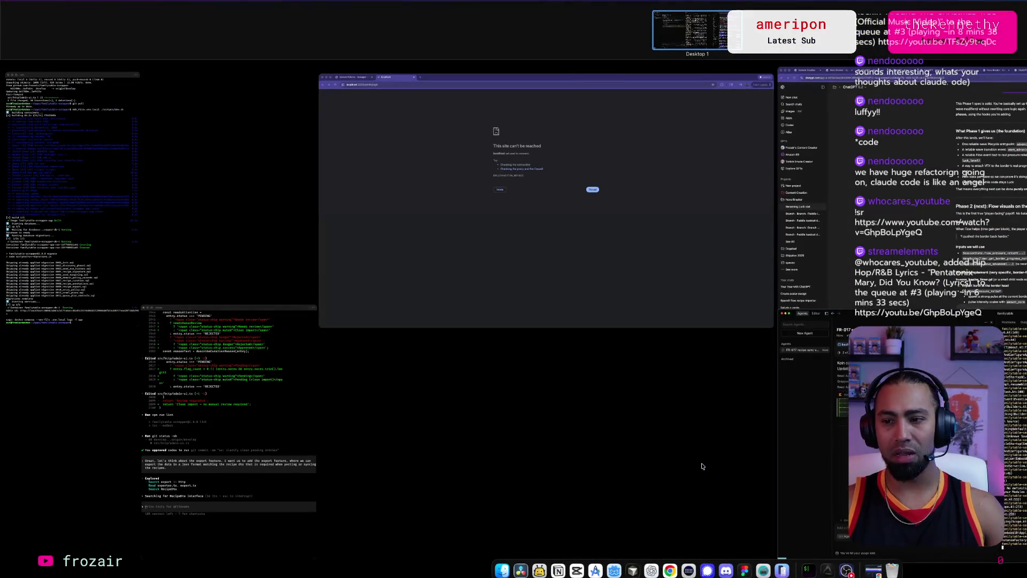
pyautogui.hotkey('ctrl', 'Up')
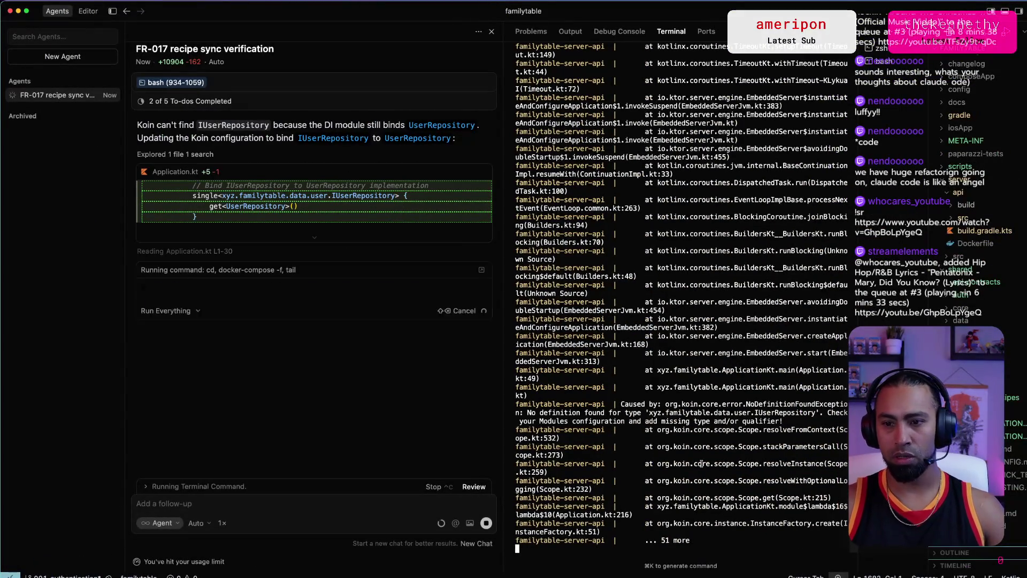
# Step: Launch Godot through system search and select the Nova Breaker project
pyautogui.press('super+space')
pyautogui.write('godot')
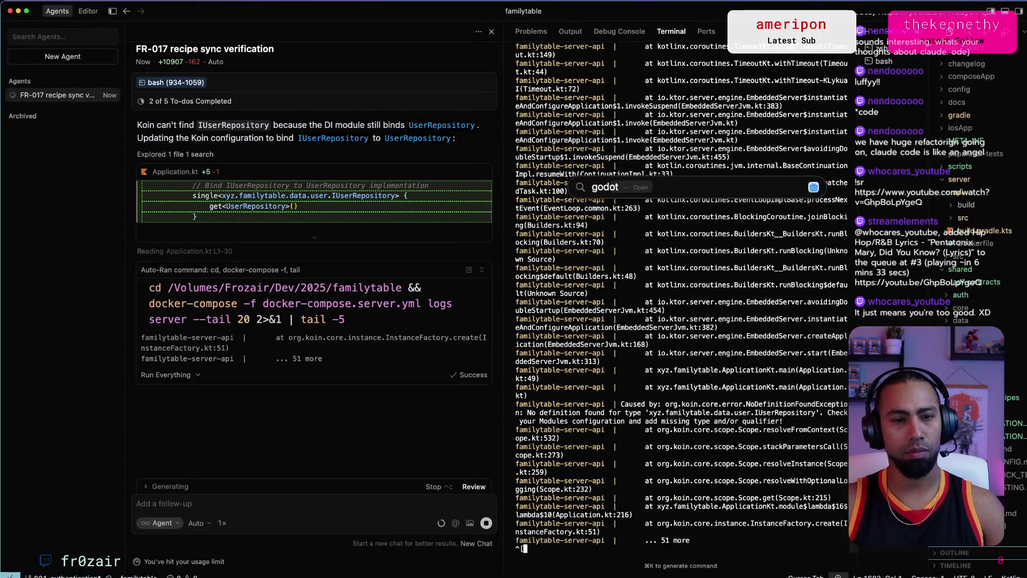
pyautogui.press('Return')
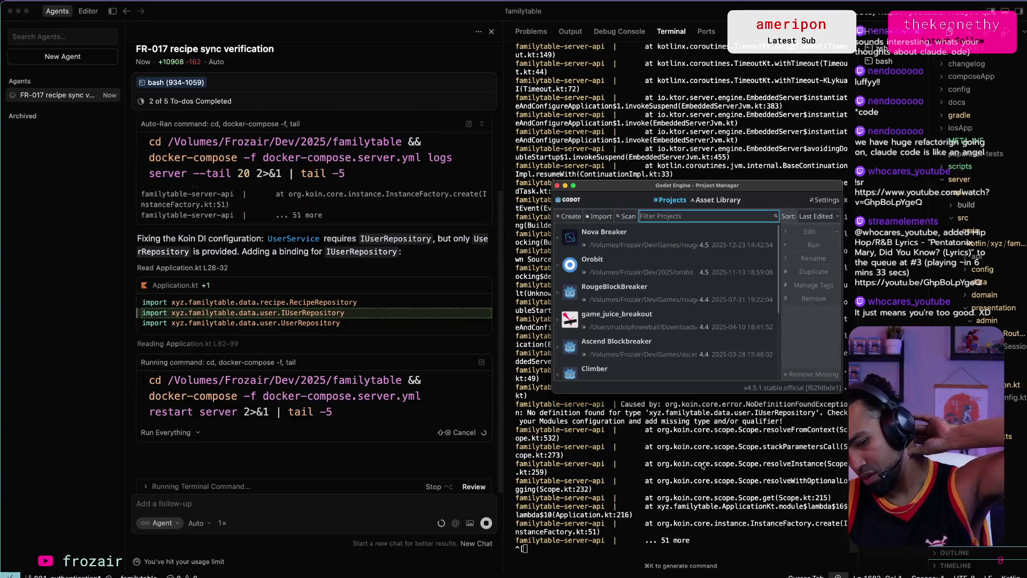
pyautogui.click(641, 238)
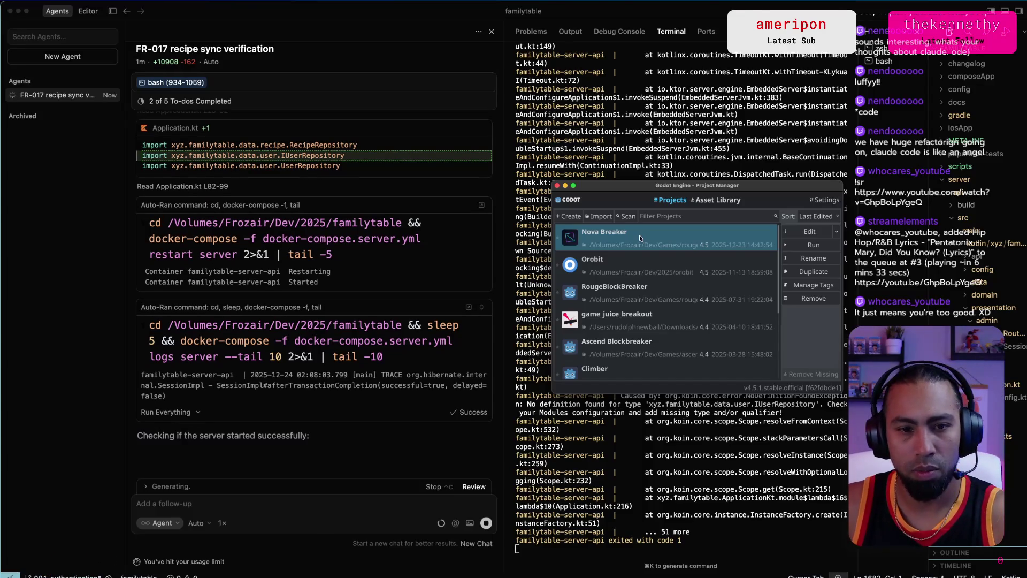
# Step: Open the Nova Breaker project, maximize the editor, and enlarge the script's code text two steps
pyautogui.doubleClick(640, 238)
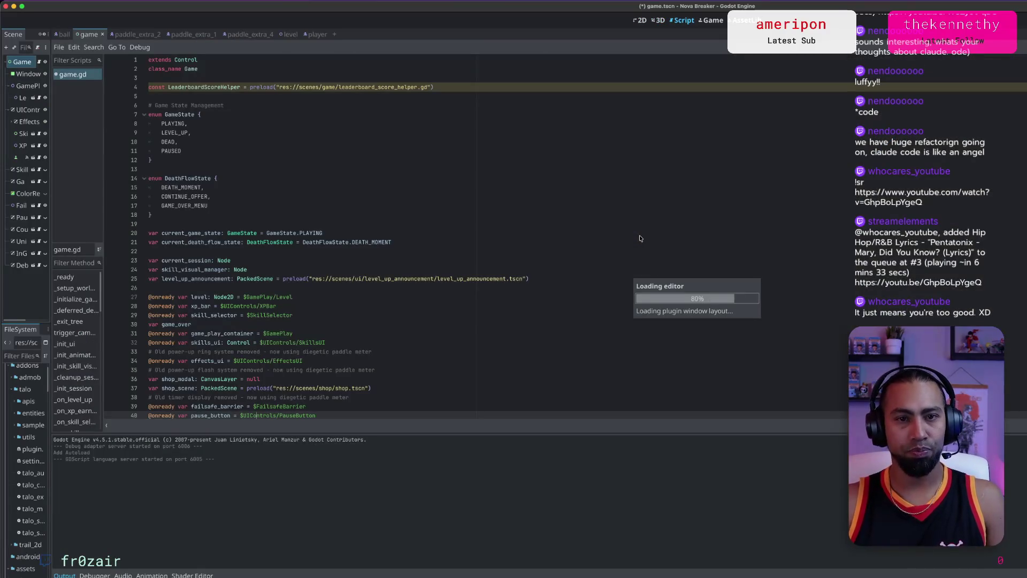
pyautogui.doubleClick(839, 7)
pyautogui.doubleClick(839, 7)
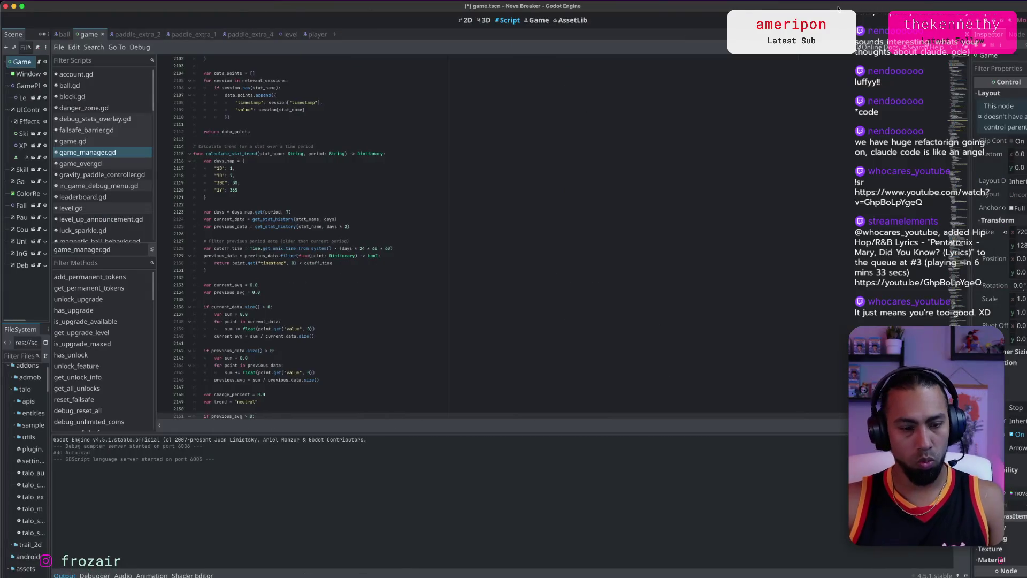
pyautogui.hotkey('ctrl', '=')
pyautogui.hotkey('ctrl', '=')
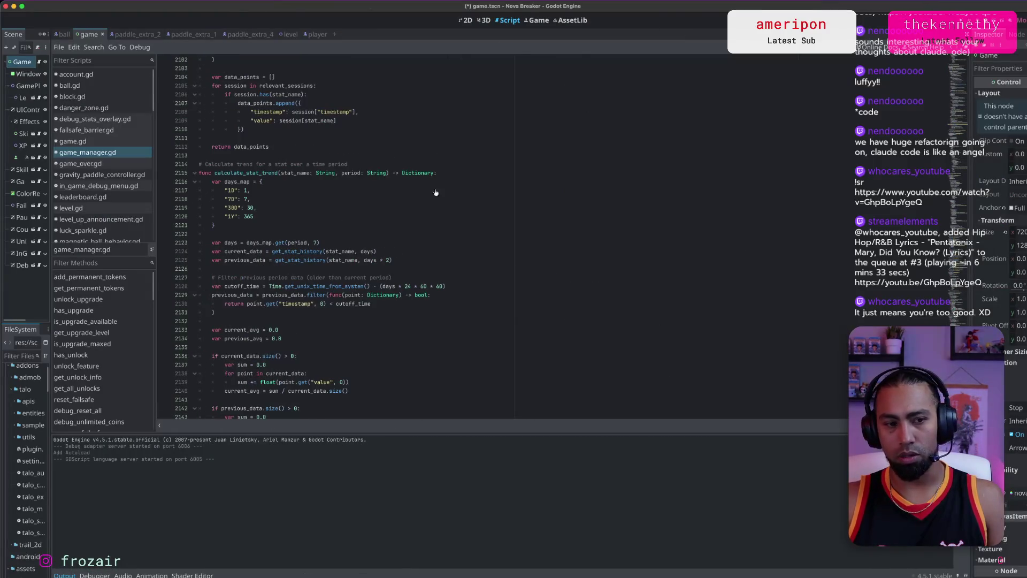
pyautogui.hotkey('ctrl', '=')
pyautogui.hotkey('ctrl', '=')
# Step: Run the Nova Breaker game in a debug session, then stop it
pyautogui.hotkey('ctrl', 's')
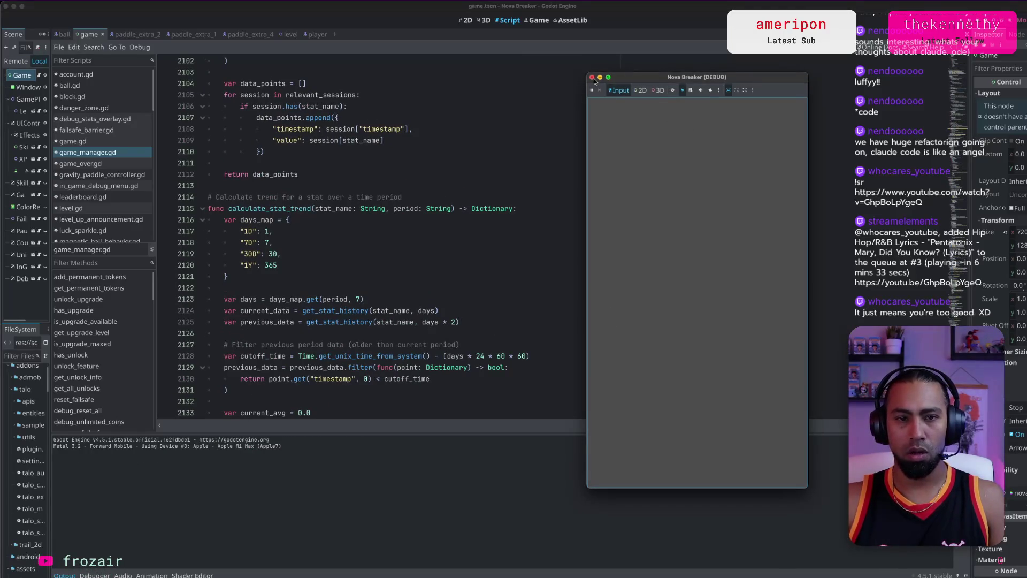
pyautogui.click(592, 78)
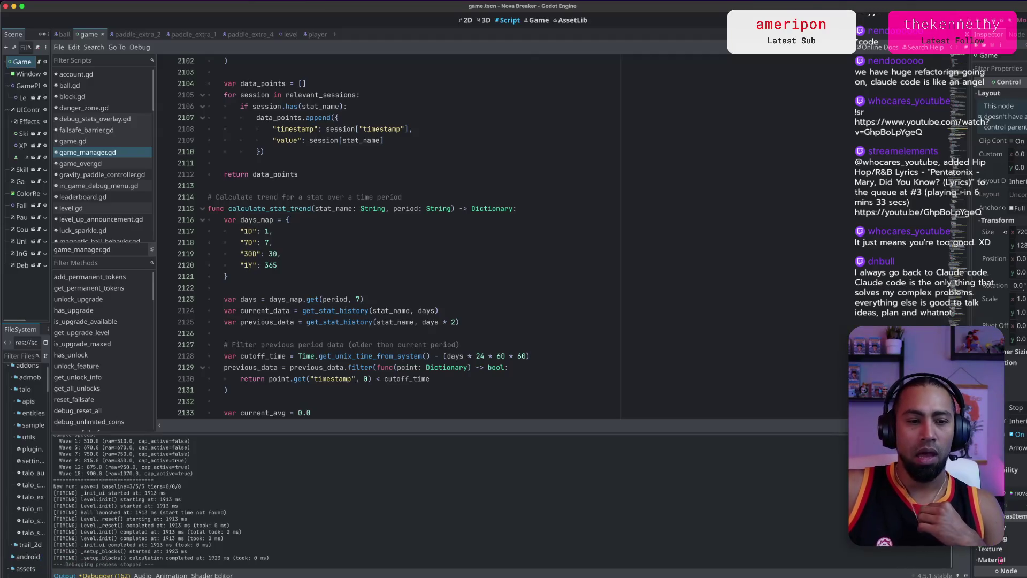
pyautogui.press('super+Tab')
pyautogui.press('super+Tab')
pyautogui.press('super+Tab')
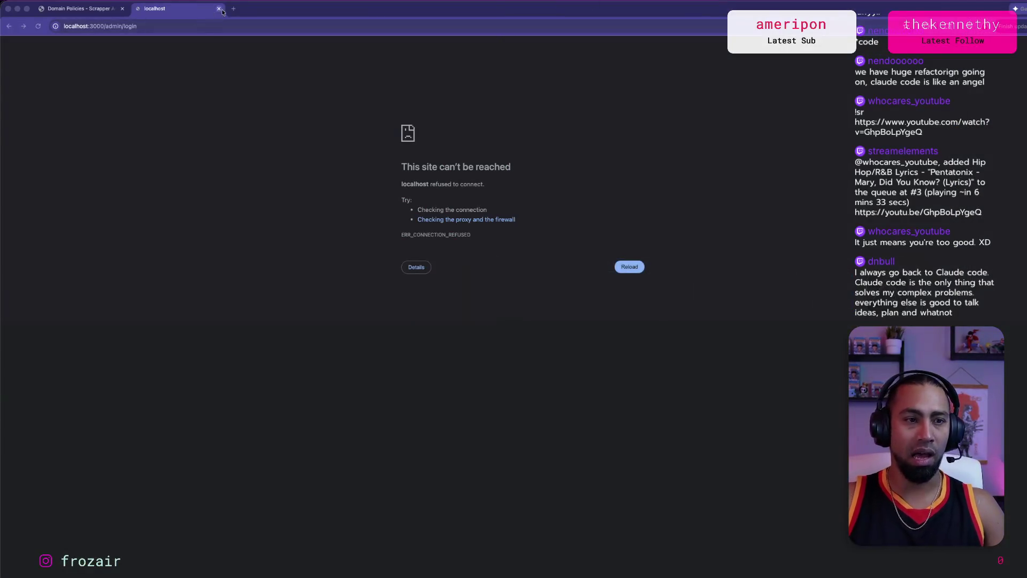
# Step: Search 'rp1 claude' in a new tab and open the Ready Player One rp1.run site
pyautogui.click(234, 8)
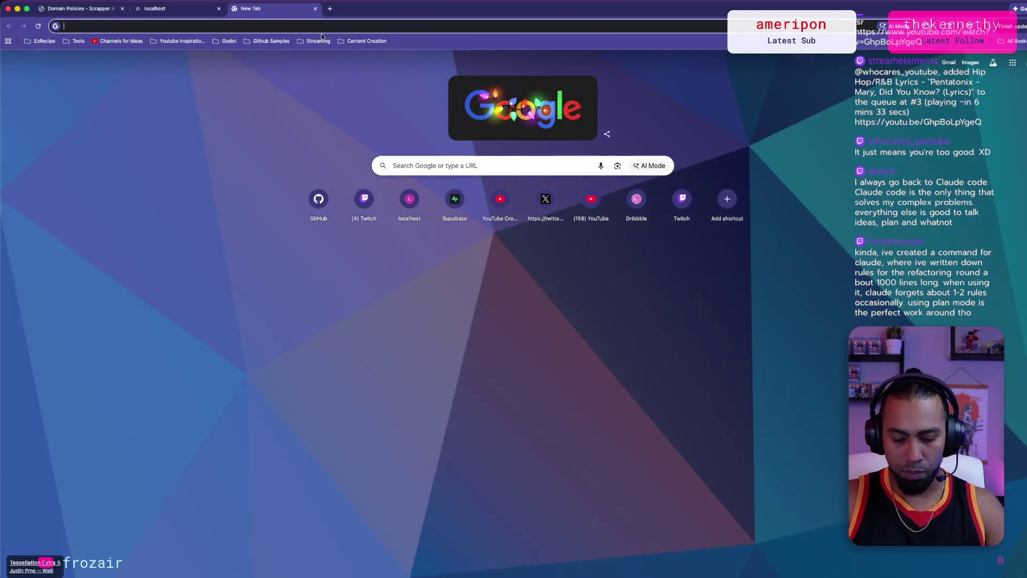
pyautogui.write('rp1 claude')
pyautogui.press('Return')
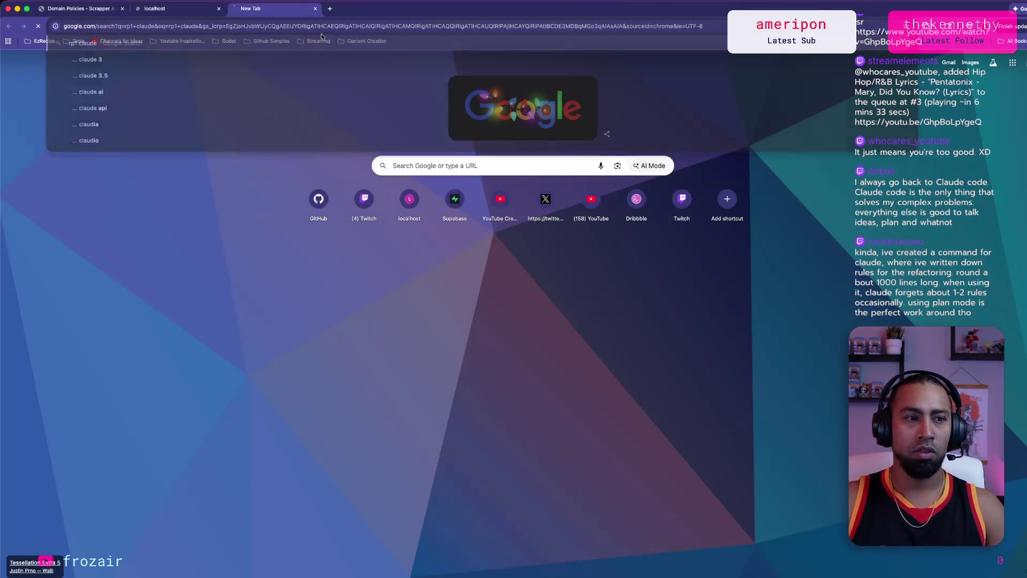
pyautogui.click(175, 147)
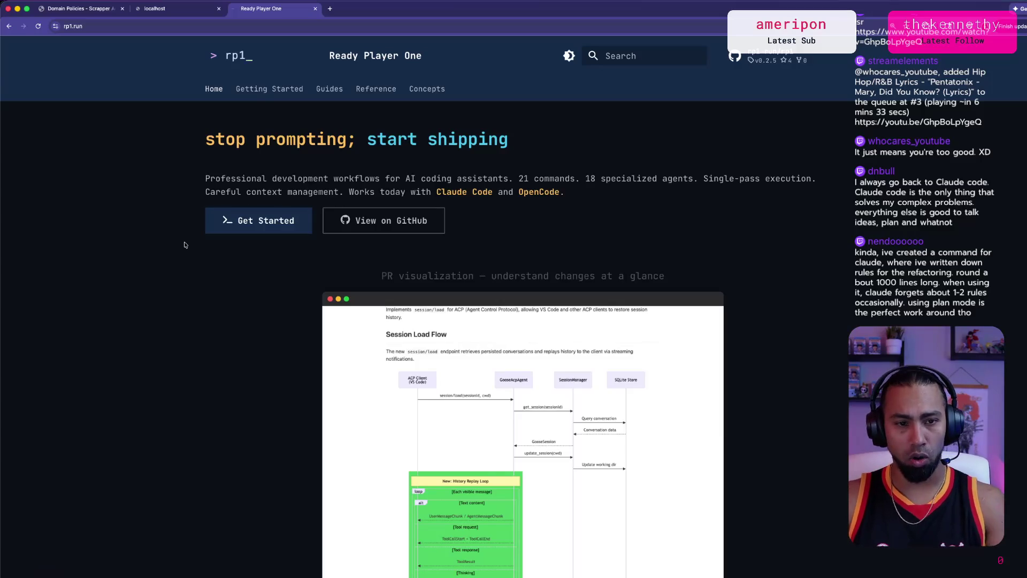
pyautogui.scroll(-1, 184, 245)
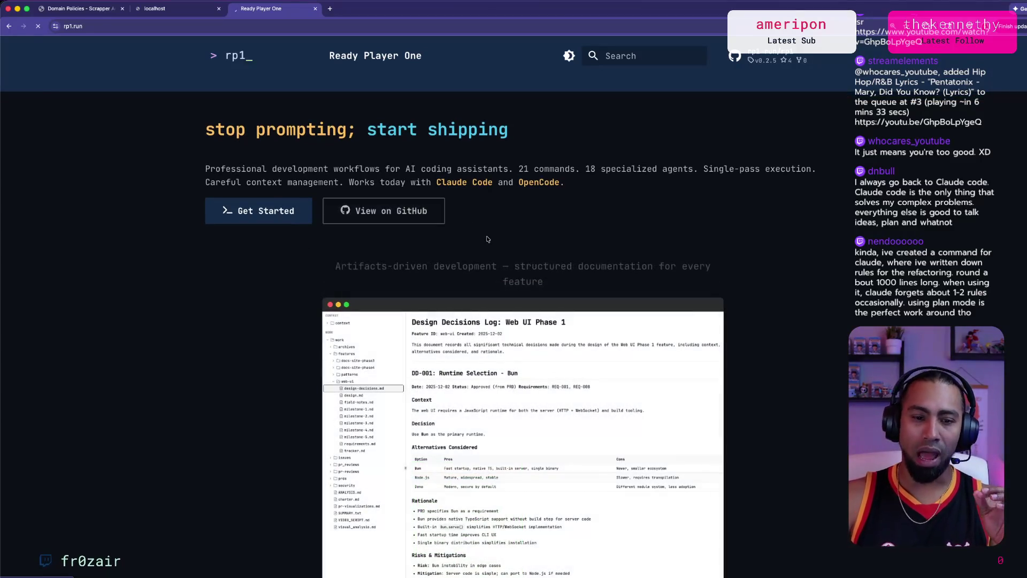
pyautogui.scroll(-10, 393, 251)
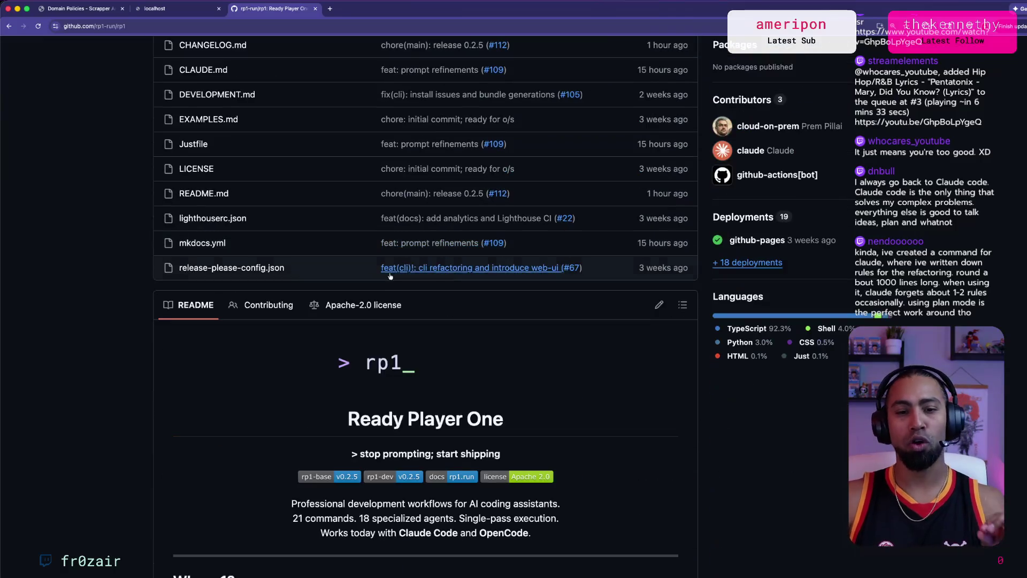
# Step: Read the rp1 README down to 'Why rp1?', then enter 'open code ai' in the address bar
pyautogui.scroll(-4, 390, 276)
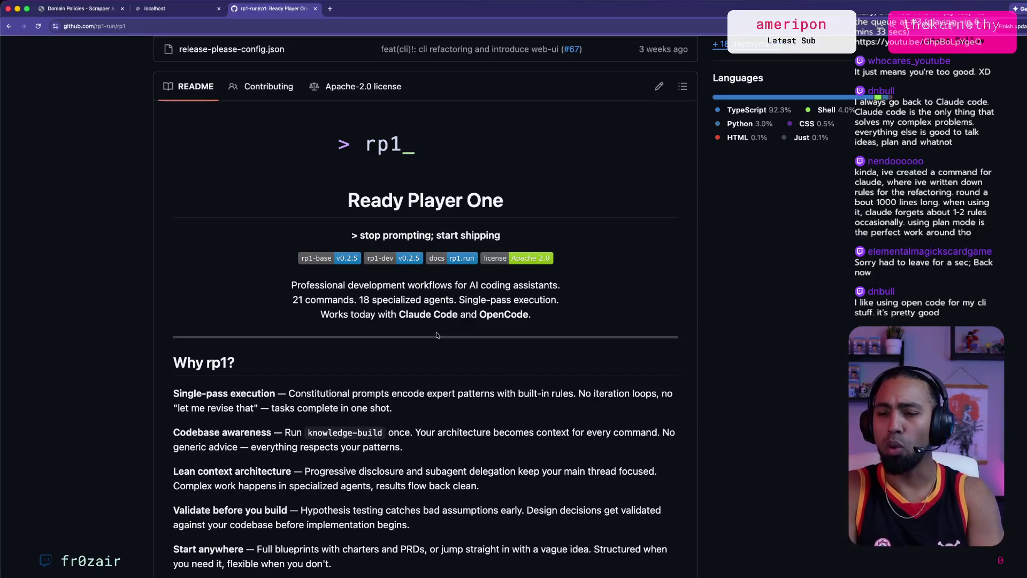
pyautogui.click(455, 30)
pyautogui.write('op')
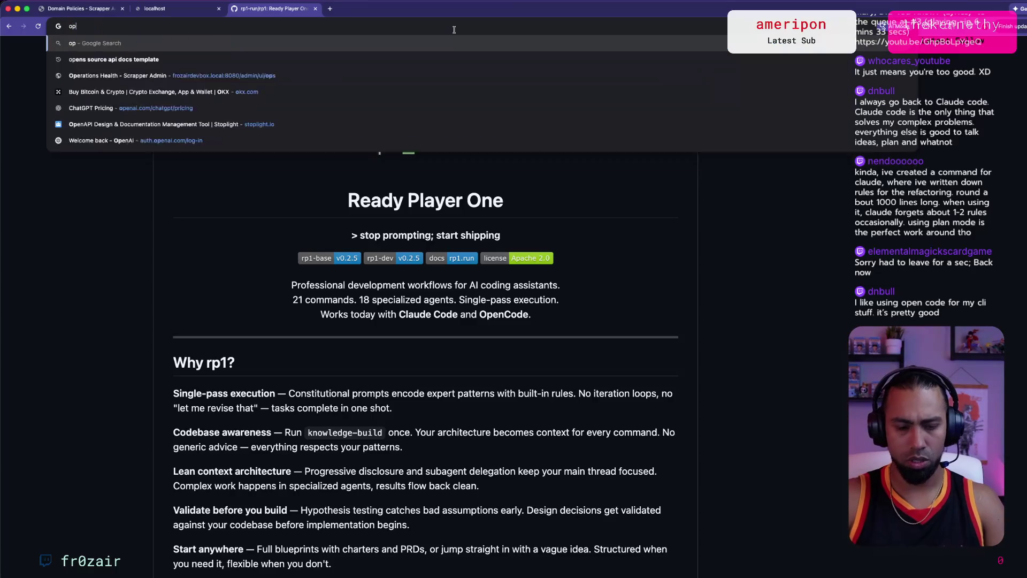
pyautogui.write('en code ai')
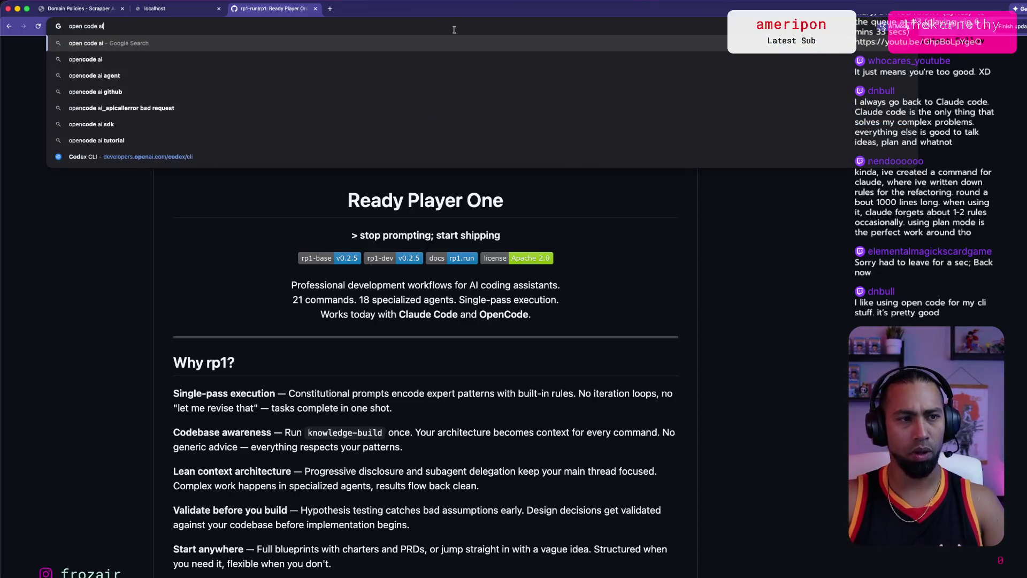
# Step: Run the 'open code ai' Google search, review the results, then close that tab
pyautogui.press('Return')
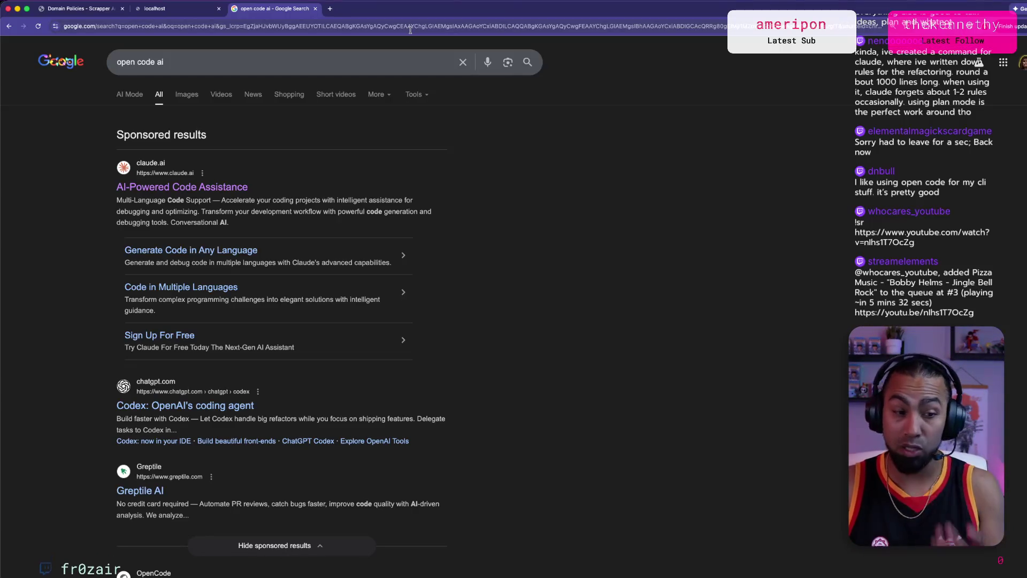
pyautogui.press('super+w')
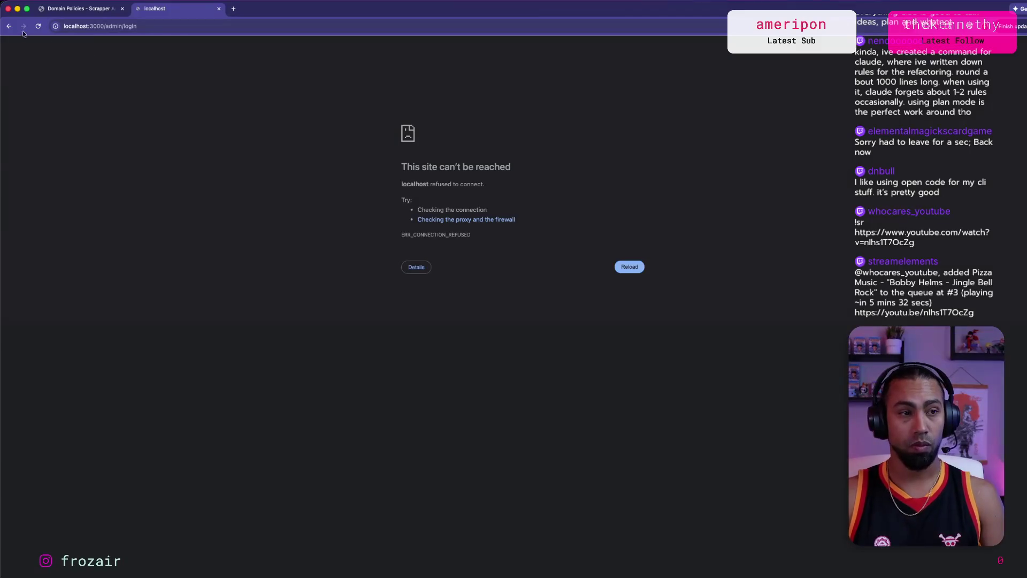
# Step: Check the Cursor agent's Docker image rebuild progress, then bring Godot back to the front
pyautogui.press('super+Tab')
pyautogui.press('super+Tab')
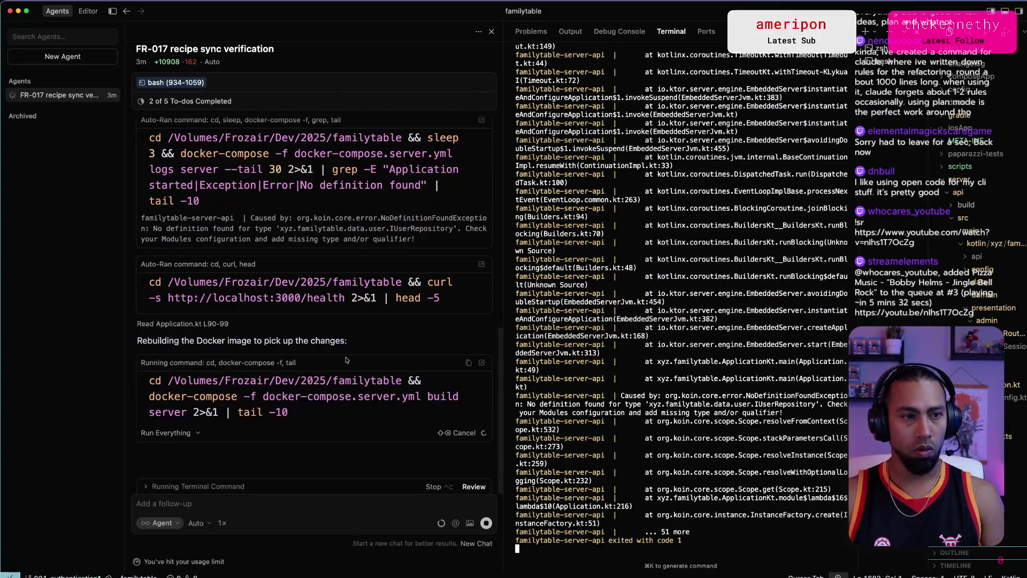
pyautogui.press('super+Tab')
pyautogui.press('super+Tab')
pyautogui.press('super+Tab')
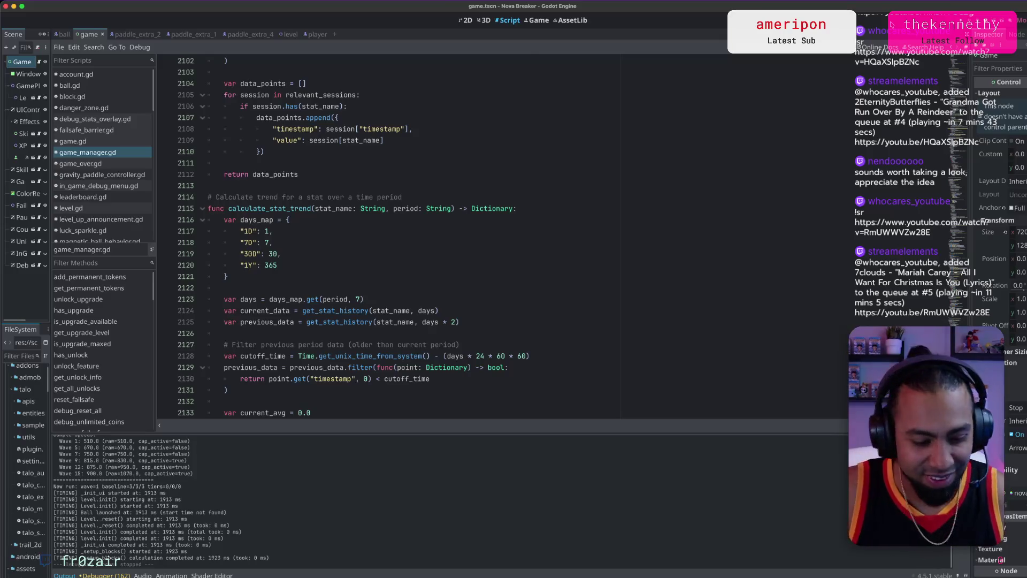
# Step: Put focus back in the game_manager.gd script, then switch to iTerm
pyautogui.moveTo(651, 4)
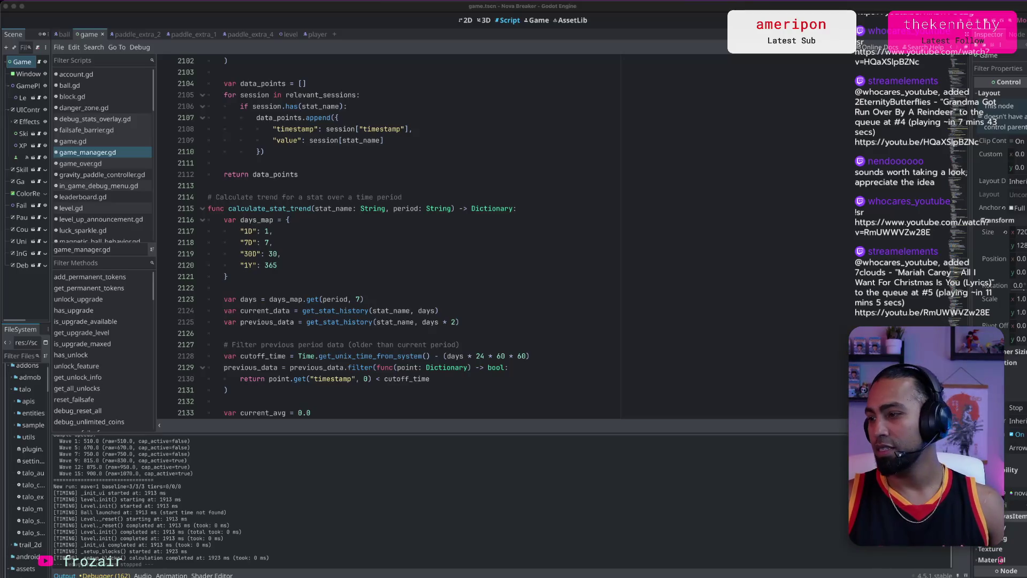
pyautogui.click(596, 236)
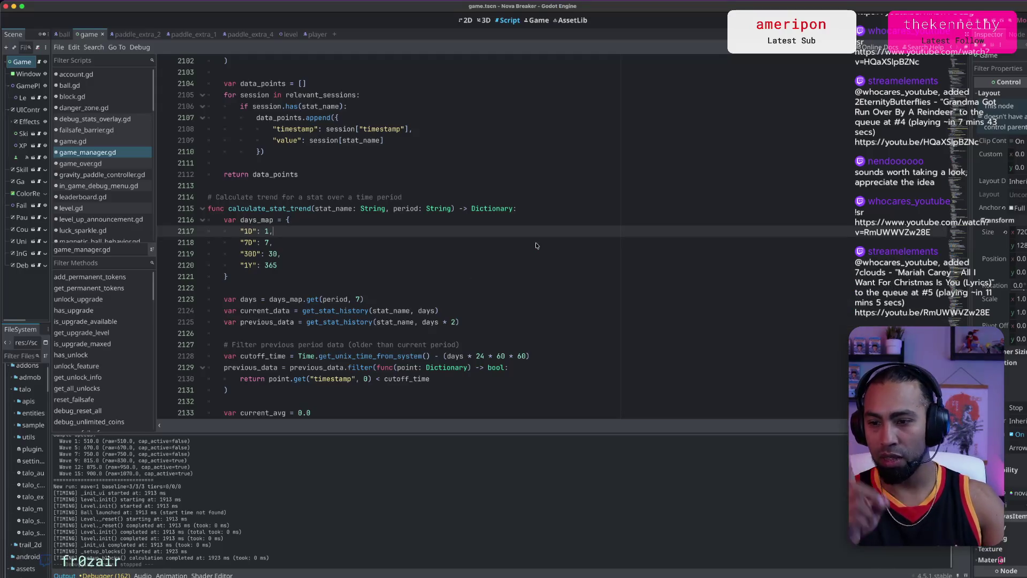
pyautogui.press('super+Tab')
pyautogui.press('super+Tab')
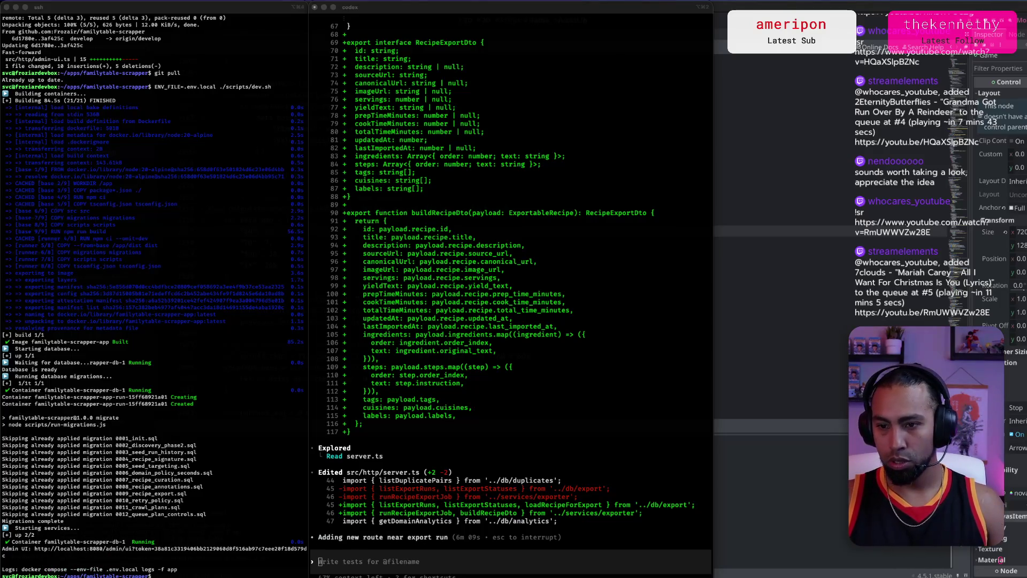
# Step: Run 'adb devices' in the zsh window, finding none, and start an 'adb connect' command
pyautogui.moveTo(1021, 295); pyautogui.dragTo(760, 142)
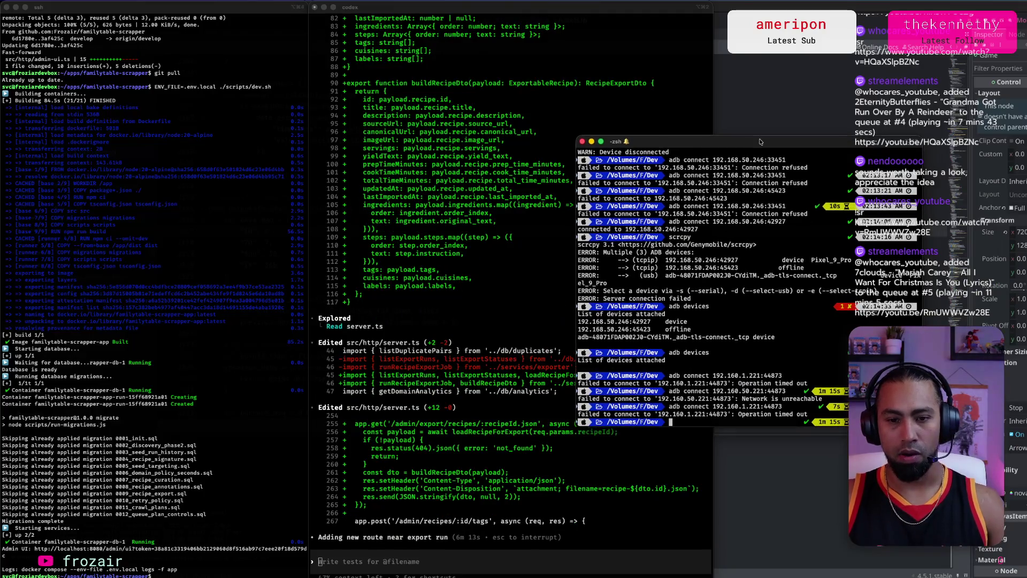
pyautogui.write('adb devices')
pyautogui.press('Return')
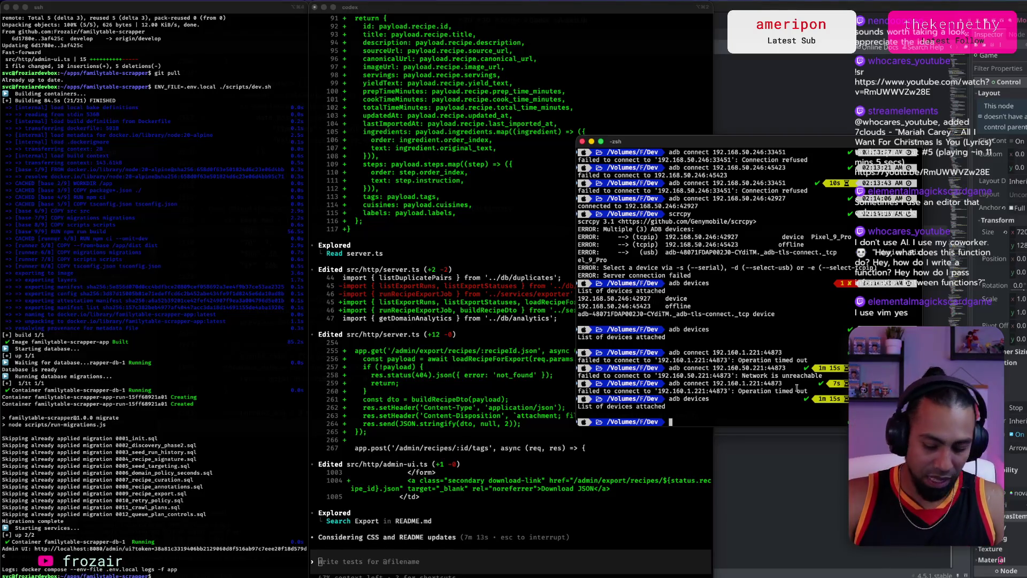
pyautogui.write('adb connect')
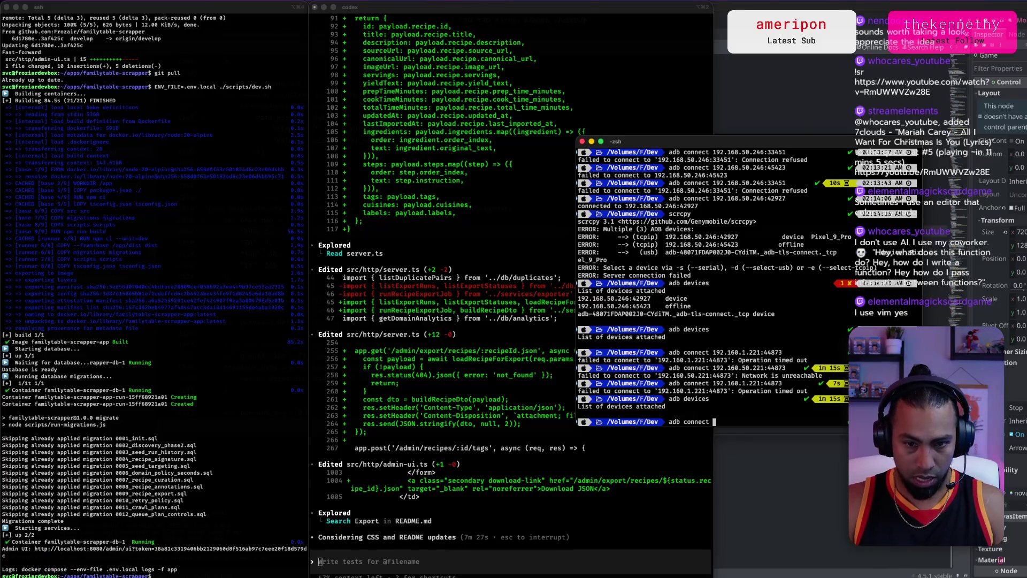
# Step: Connect adb to the phone at 192.168.50.246:45751 over Wi-Fi
pyautogui.write('192.16')
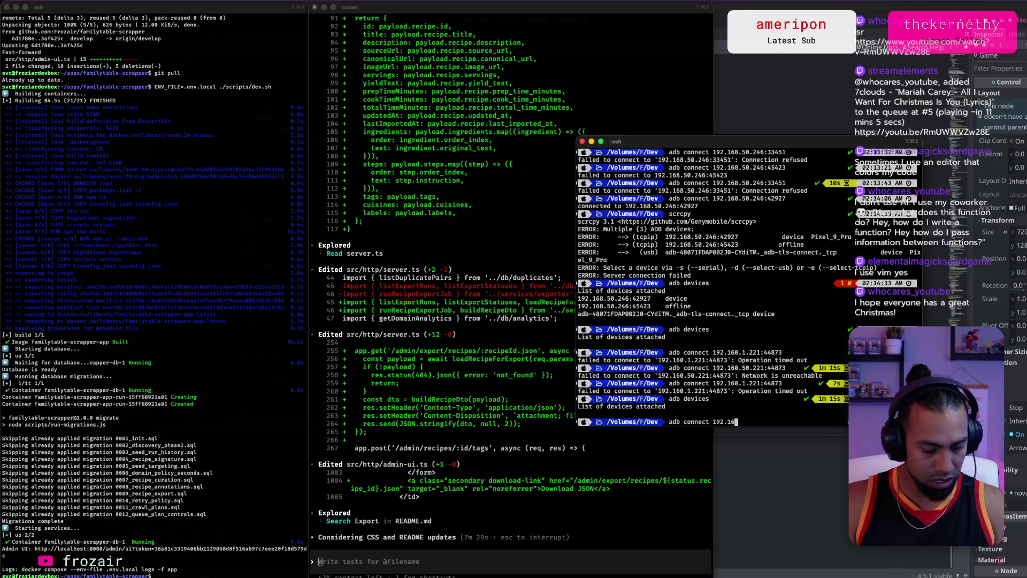
pyautogui.write('8.50.24')
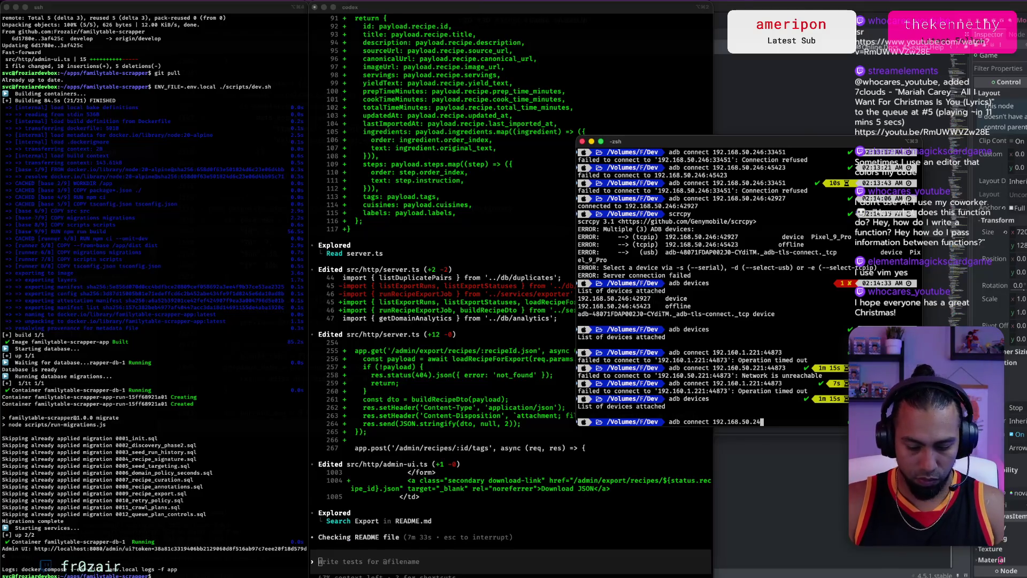
pyautogui.write('6:')
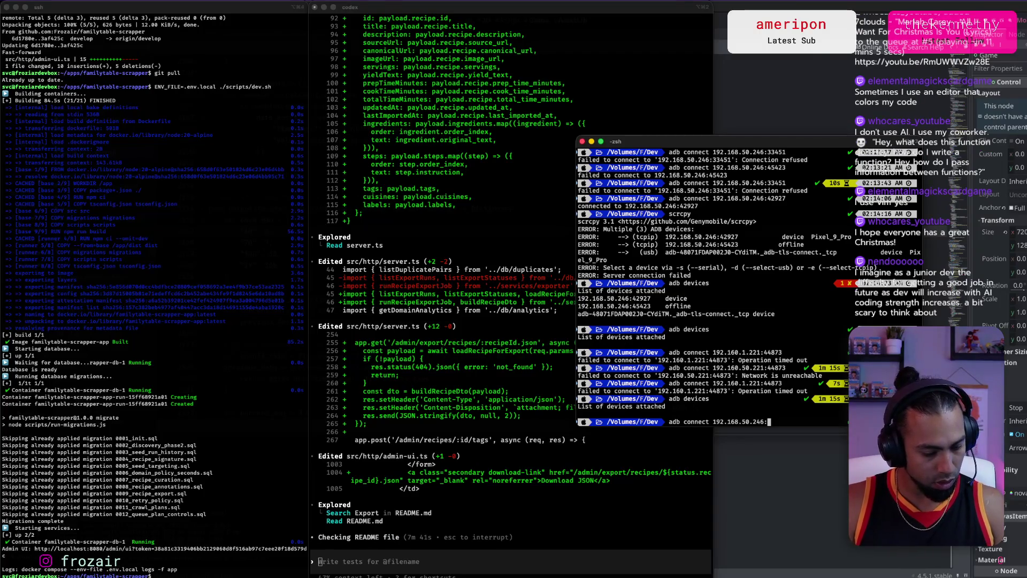
pyautogui.write('45')
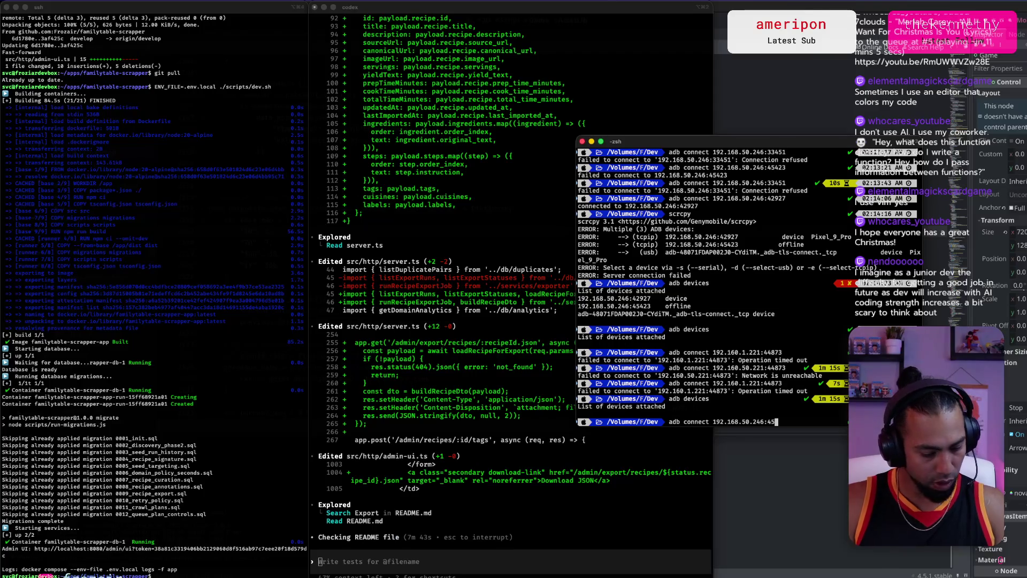
pyautogui.write('751')
pyautogui.press('Return')
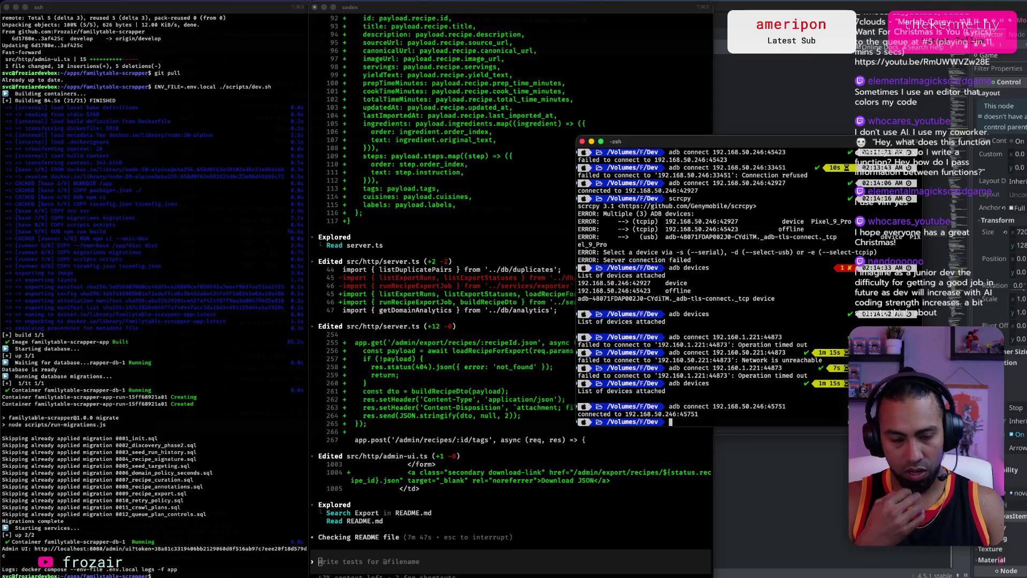
# Step: Confirm the phone is listed by 'adb devices', then close the terminal and return to Godot
pyautogui.write('adb devices')
pyautogui.press('Return')
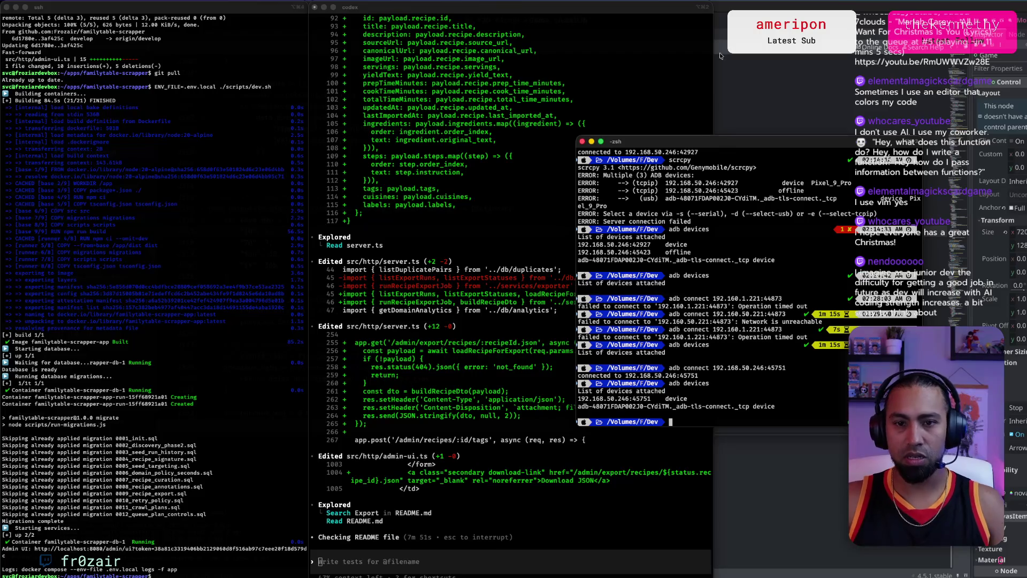
pyautogui.press('super+w')
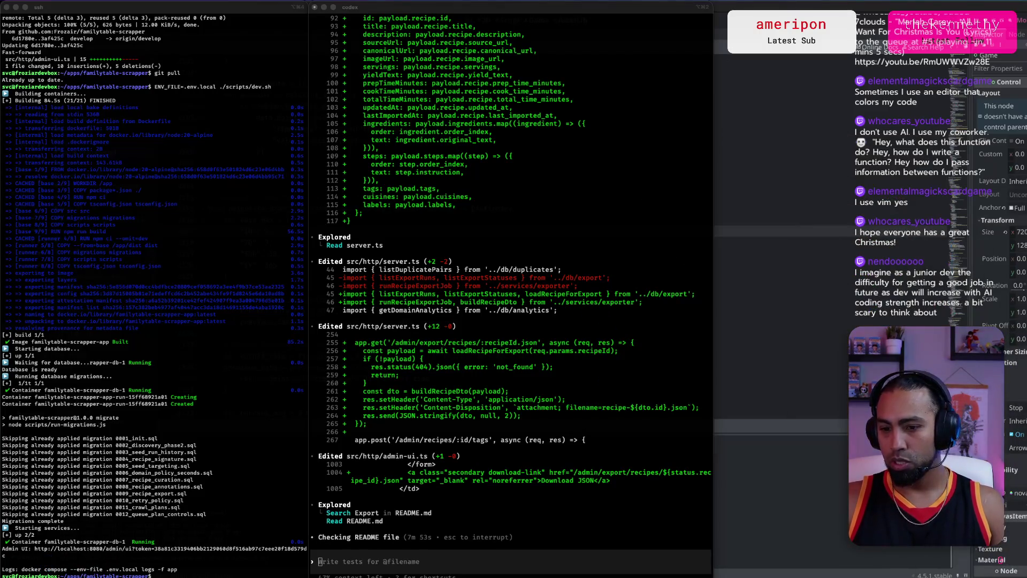
pyautogui.press('super+Tab')
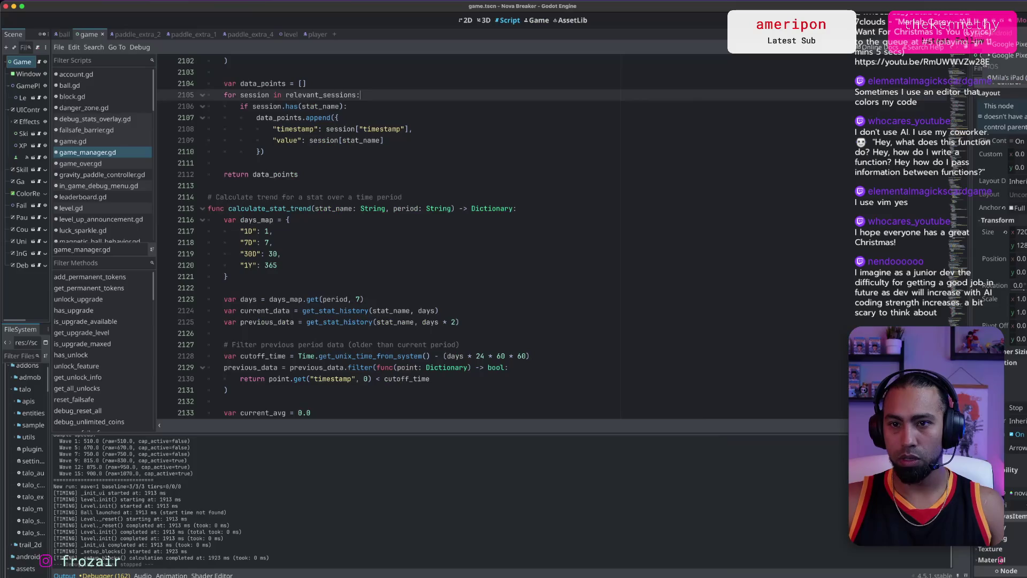
# Step: Remote-deploy Nova Breaker to the Pixel 9 Pro until its title menu shows in the mirror
pyautogui.click(979, 20)
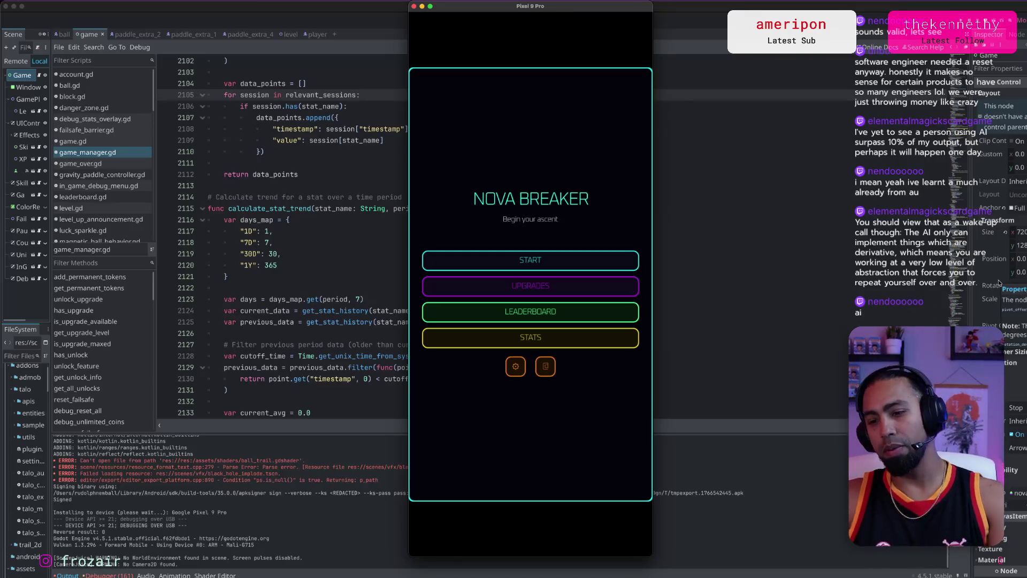
pyautogui.click(984, 283)
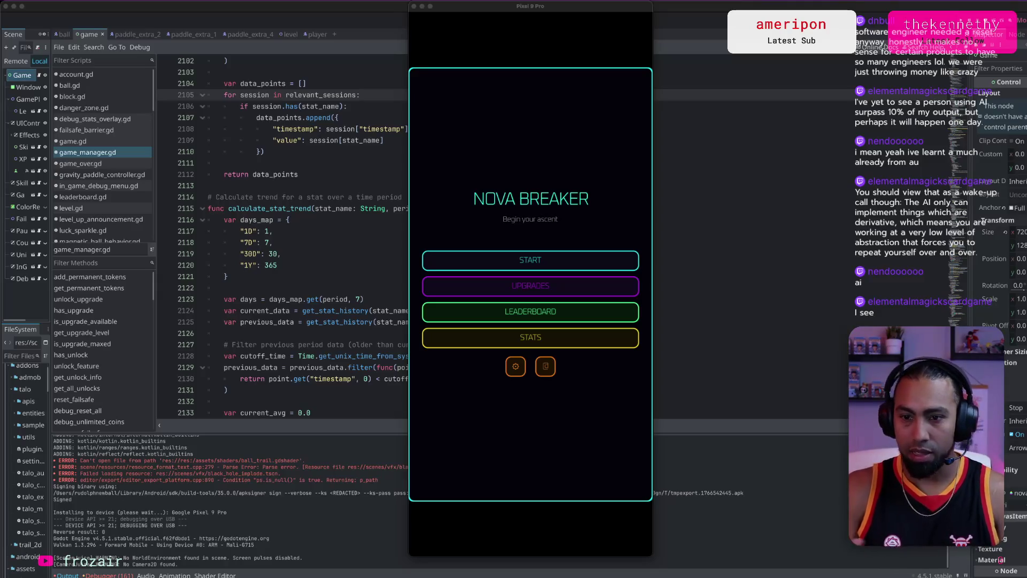
# Step: Review the Cursor agent's finished reply, then in Godot reload the files modified on disk
pyautogui.press('super+Tab')
pyautogui.press('Tab')
pyautogui.press('Tab')
pyautogui.press('Tab')
pyautogui.press('Tab')
pyautogui.press('super+Tab')
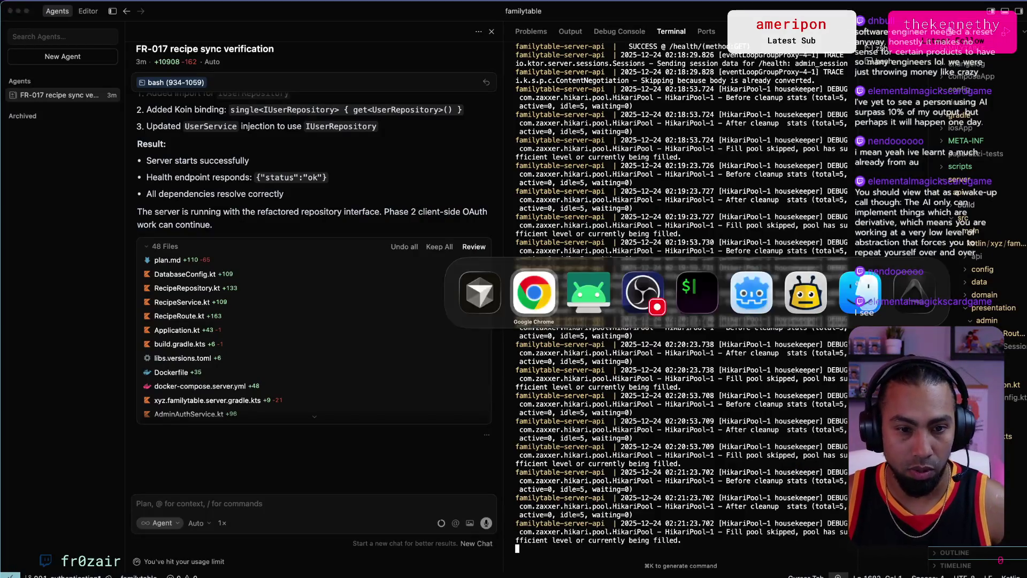
pyautogui.press('super+Tab')
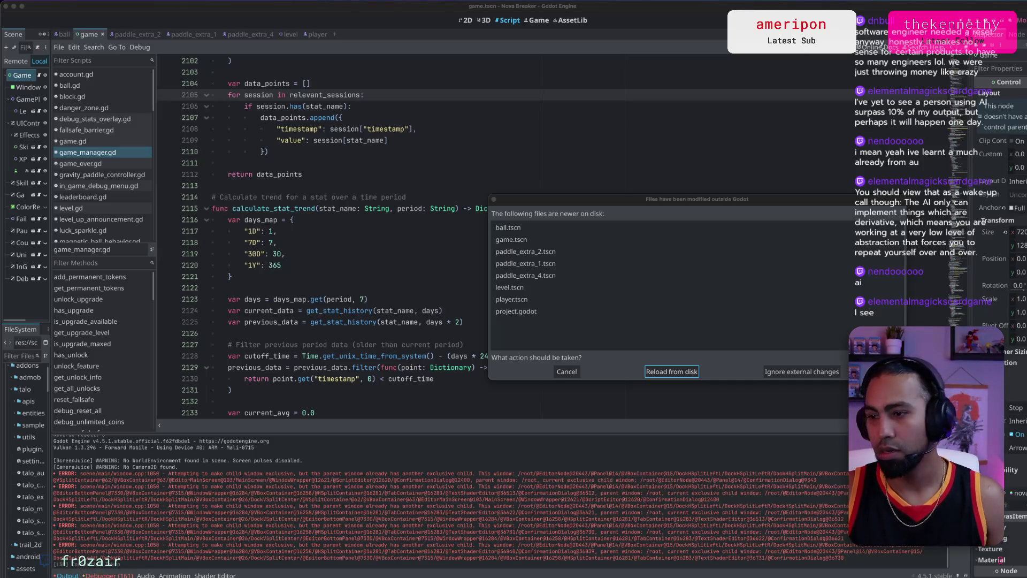
pyautogui.click(689, 375)
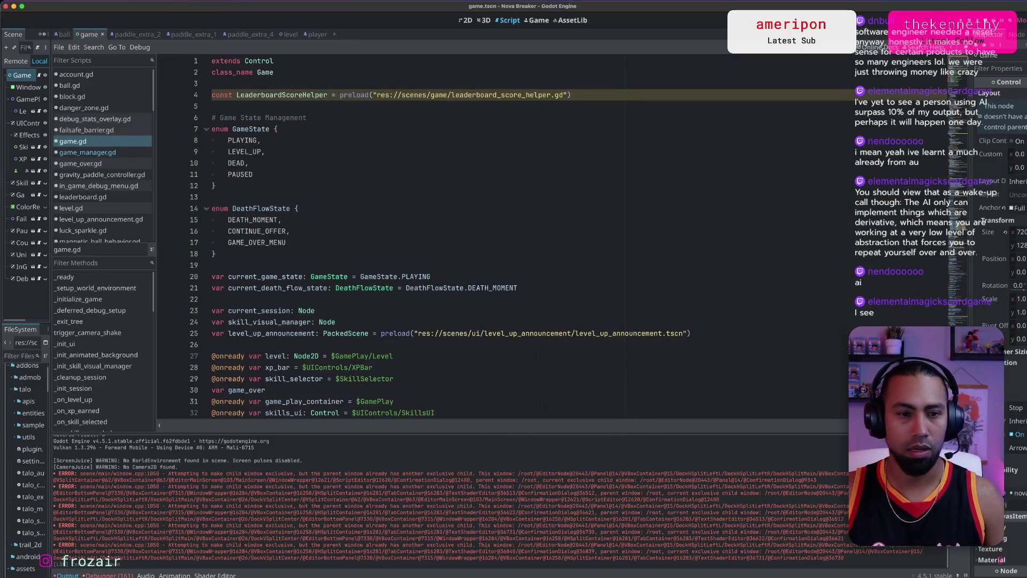
# Step: Switch from the reloaded Godot project over to the Cursor agent window
pyautogui.press('super+Tab')
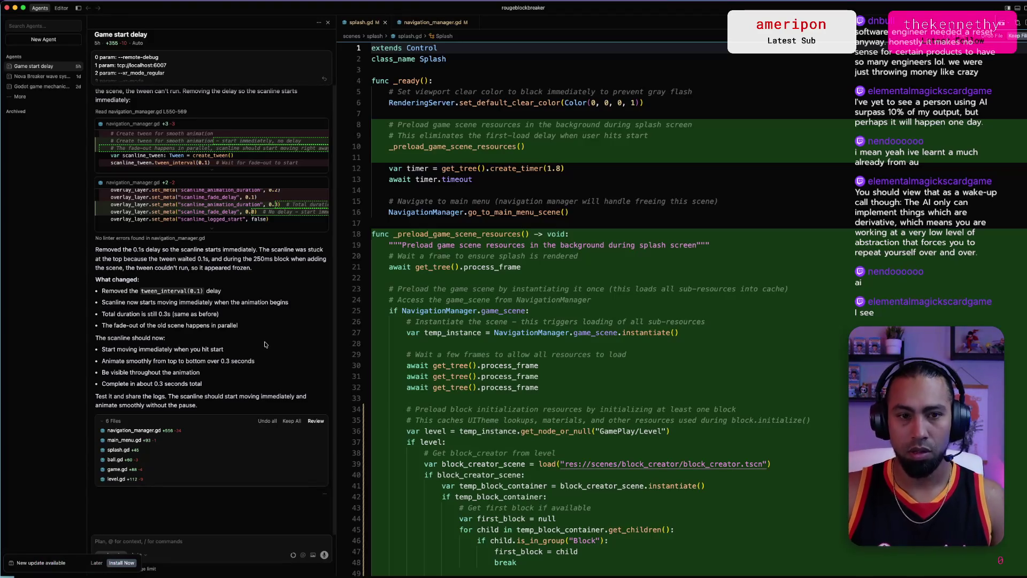
# Step: Enlarge Cursor and widen the agent panel to read the 0.1s tween_interval removal summary
pyautogui.press('super+equal')
pyautogui.press('super+equal')
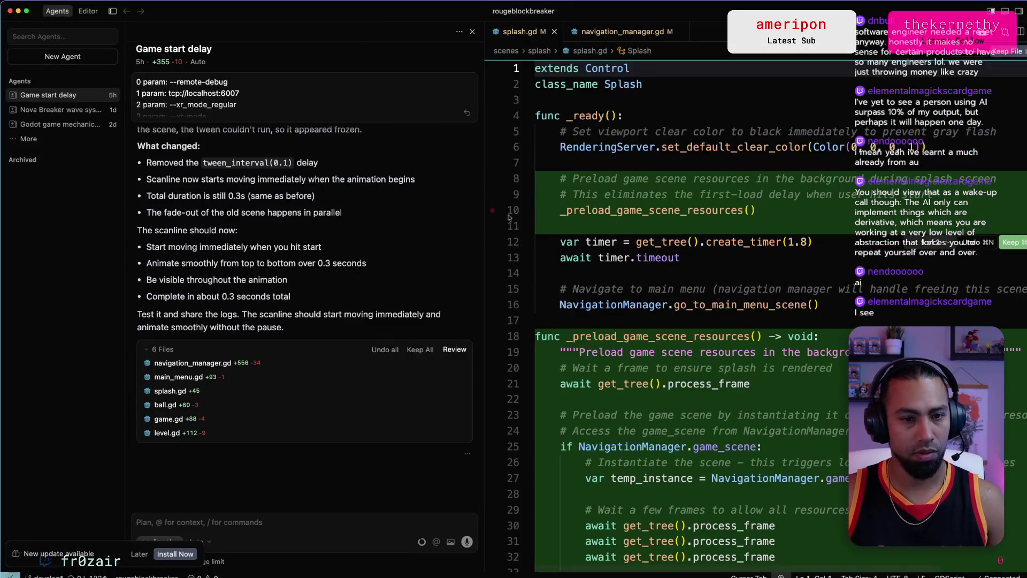
pyautogui.moveTo(483, 216); pyautogui.dragTo(571, 218)
pyautogui.press('super+Tab')
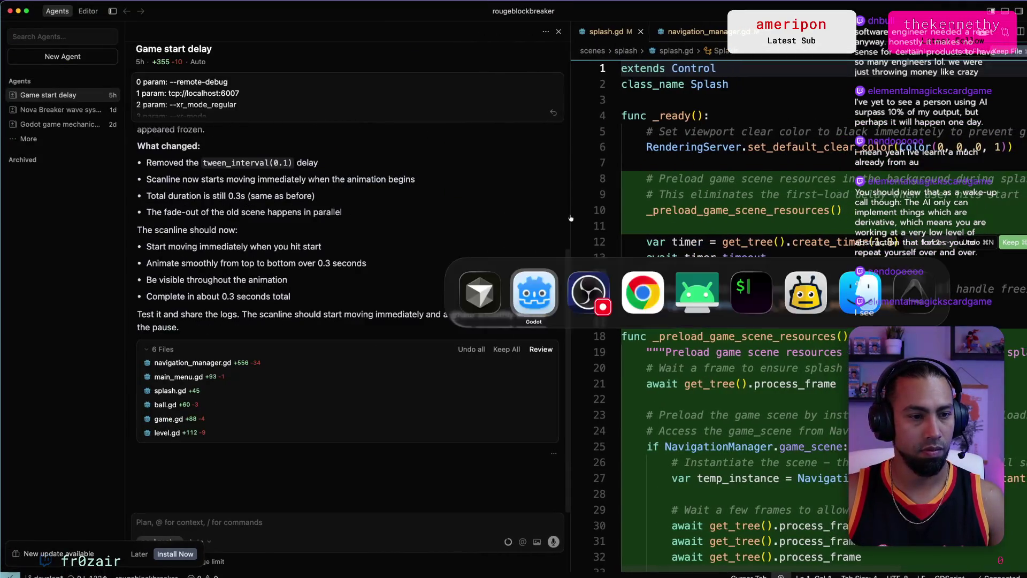
# Step: Cycle through the open applications to bring the Godot editor back to the front
pyautogui.press('super+Tab')
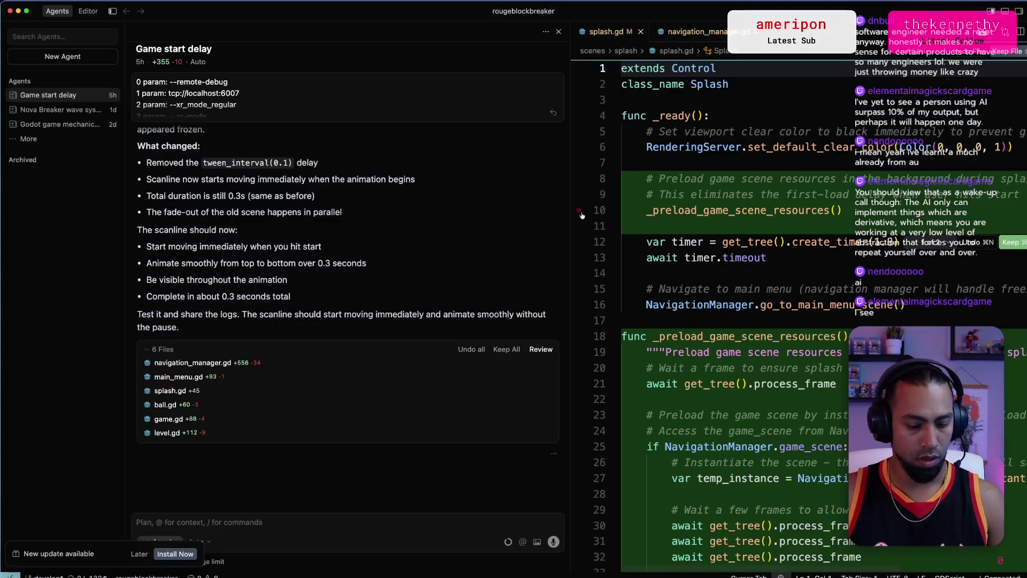
pyautogui.press('super+Tab')
pyautogui.press('super+Tab')
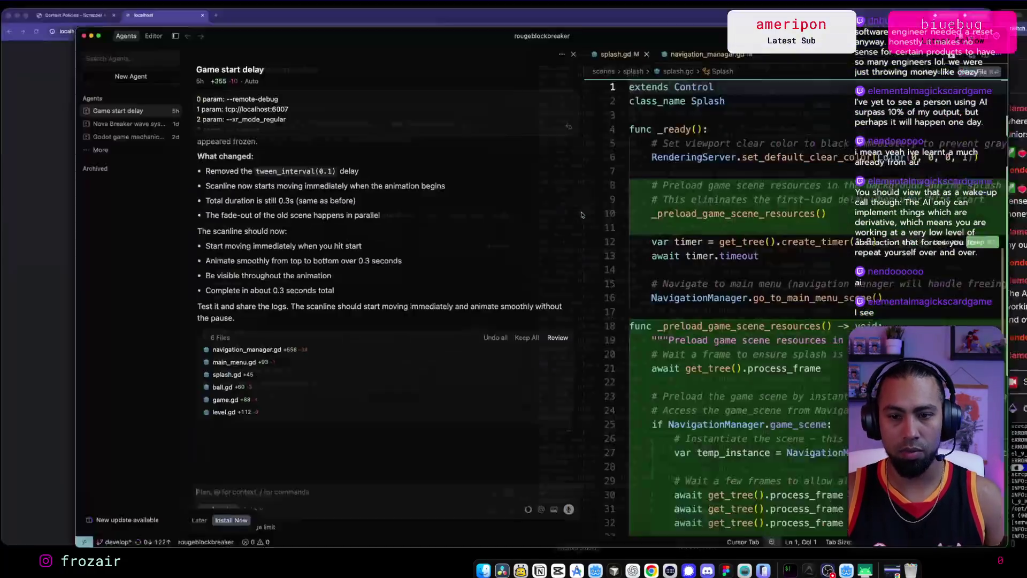
pyautogui.press('super+Tab')
pyautogui.press('super+Tab')
pyautogui.press('super+Tab')
pyautogui.press('super+shift+Tab')
pyautogui.press('super+Tab')
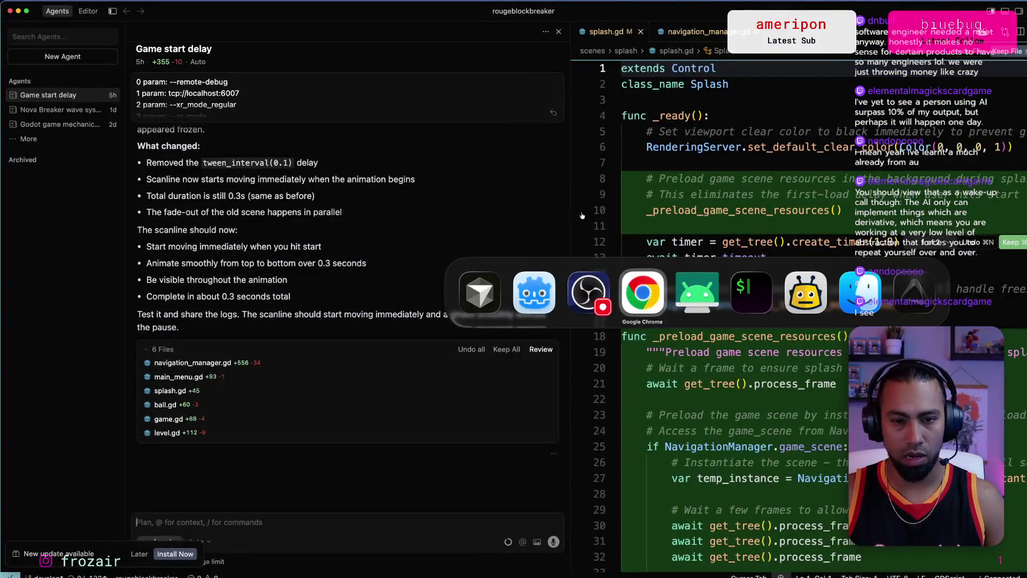
pyautogui.press('super+Tab')
pyautogui.press('super+Tab')
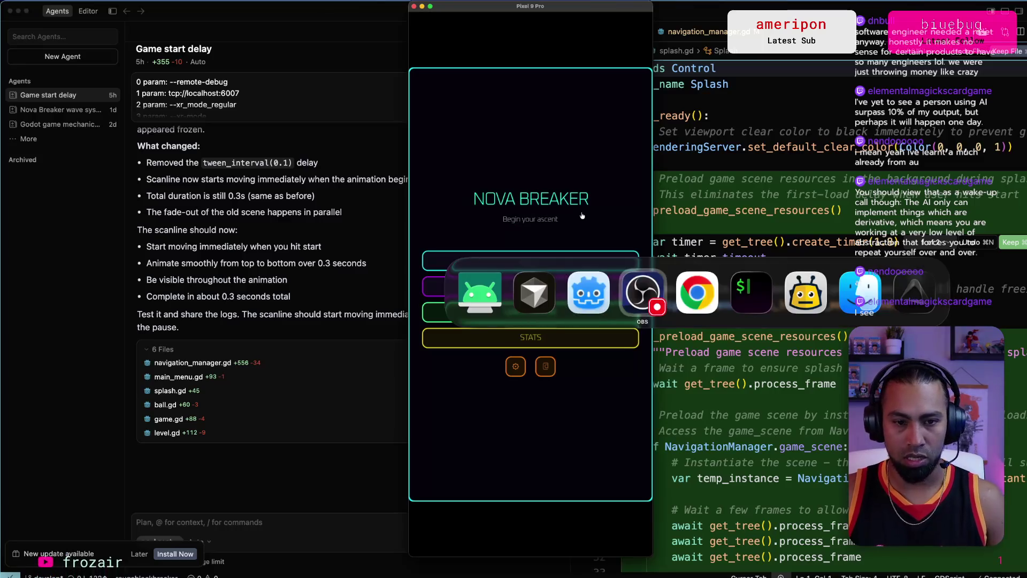
pyautogui.press('super+Tab')
pyautogui.press('super+Tab')
pyautogui.press('super+shift+Tab')
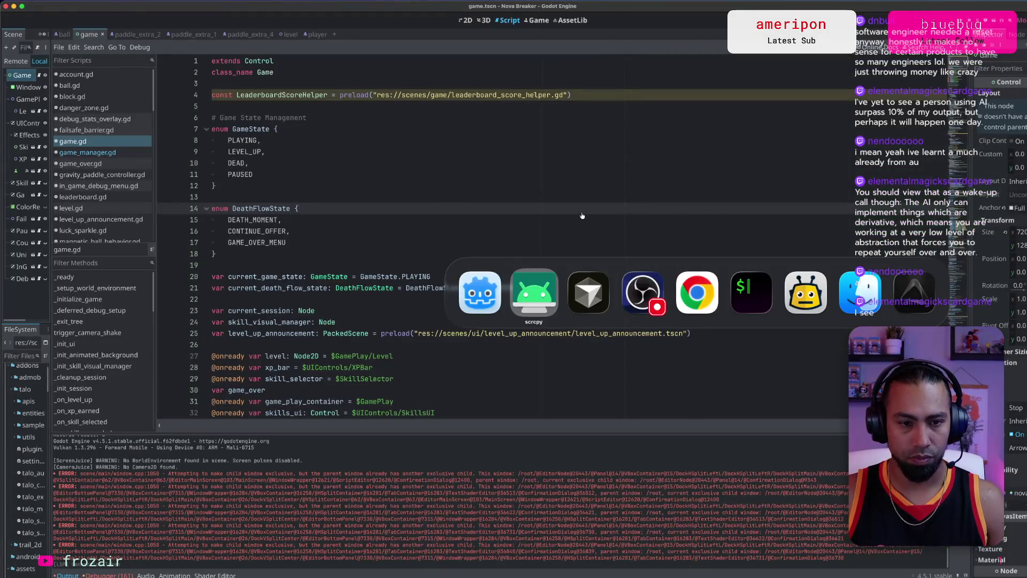
# Step: Remote-deploy the updated Nova Breaker to the Pixel 9 Pro and test Start in the phone mirror
pyautogui.press('Escape')
pyautogui.press('super+Tab')
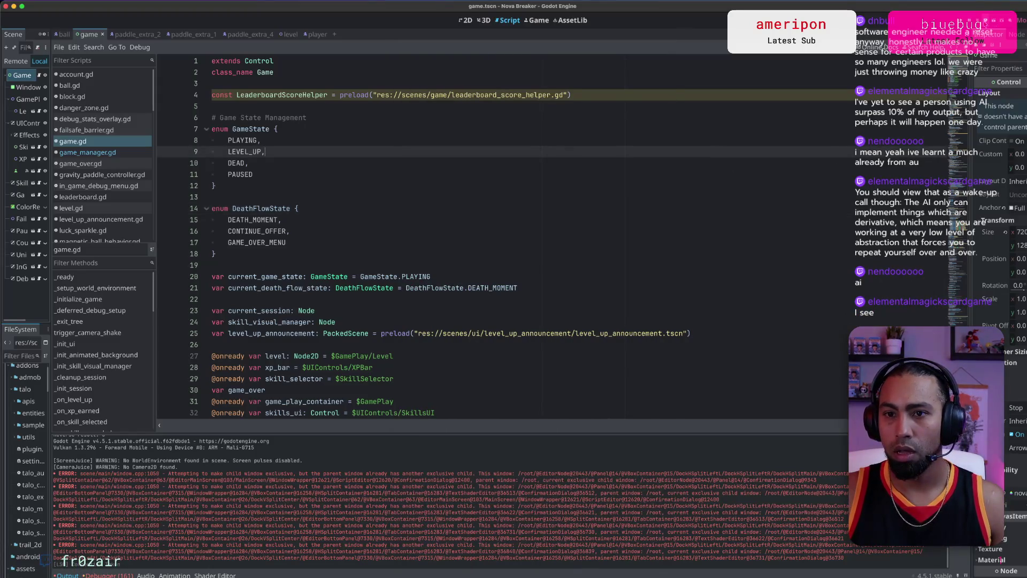
pyautogui.click(995, 20)
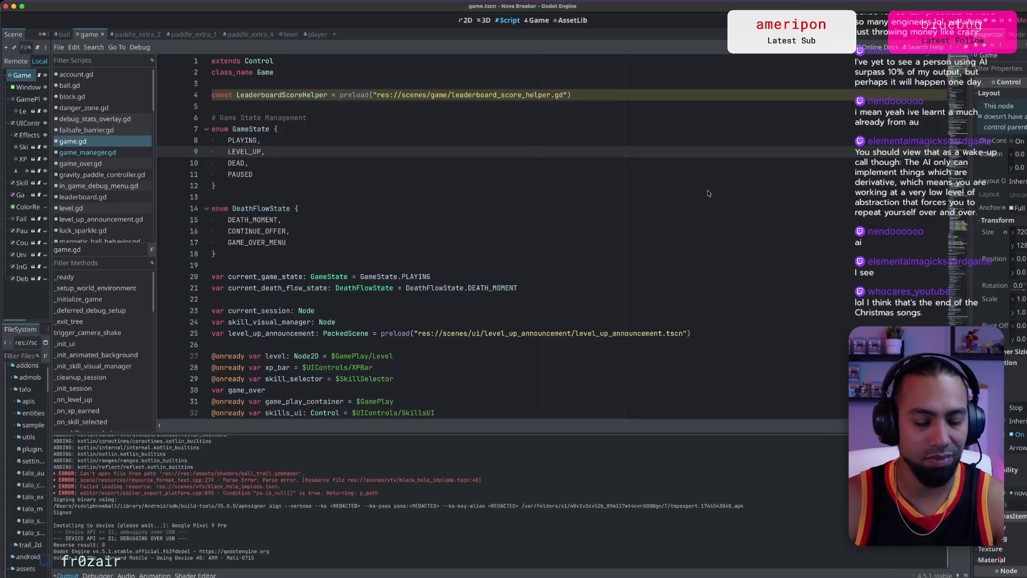
pyautogui.press('super+Tab')
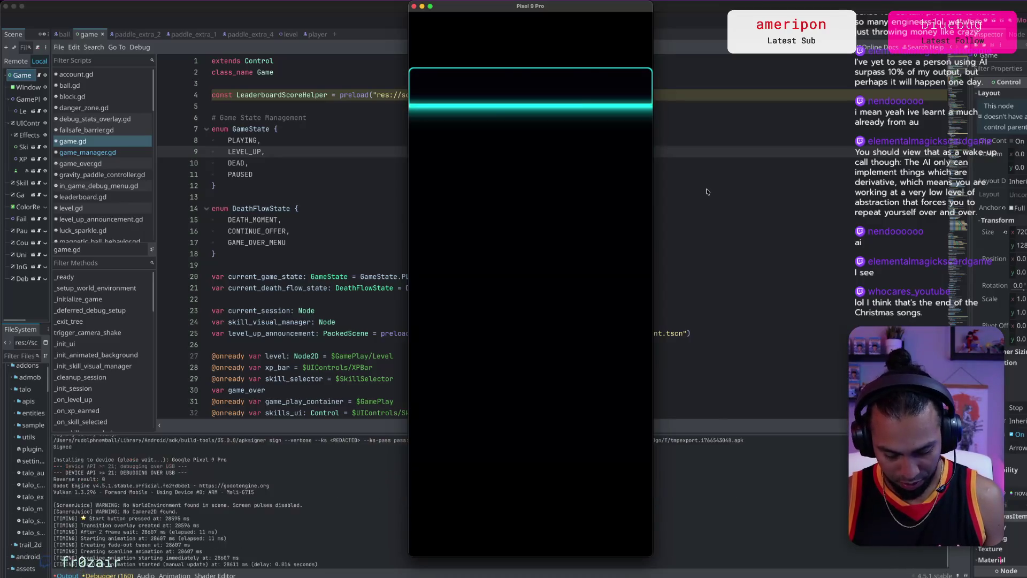
# Step: Copy Godot's Output log with the scanline timing and send it in the Cursor agent chat
pyautogui.click(289, 527)
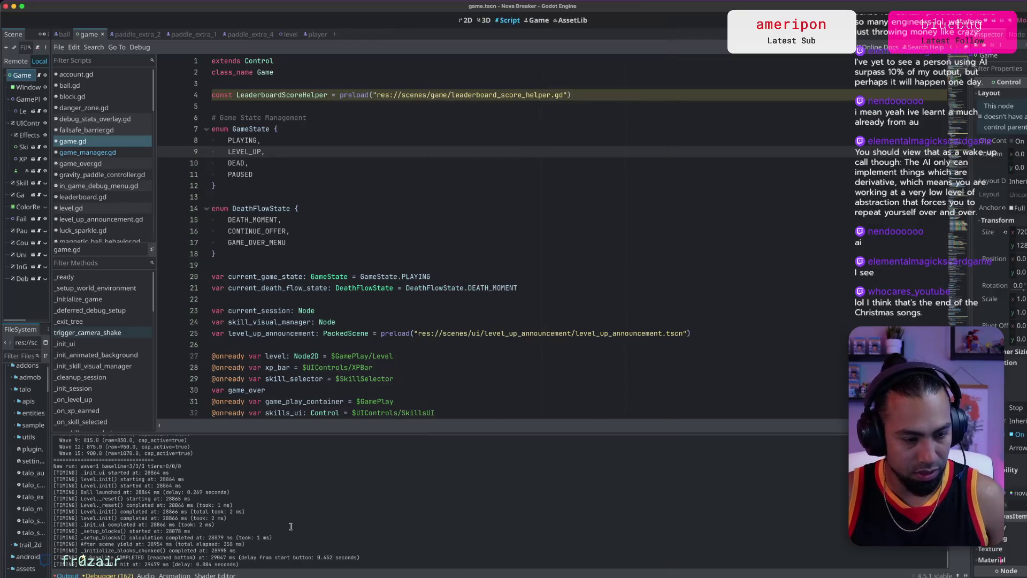
pyautogui.press('super+a')
pyautogui.press('super+Tab')
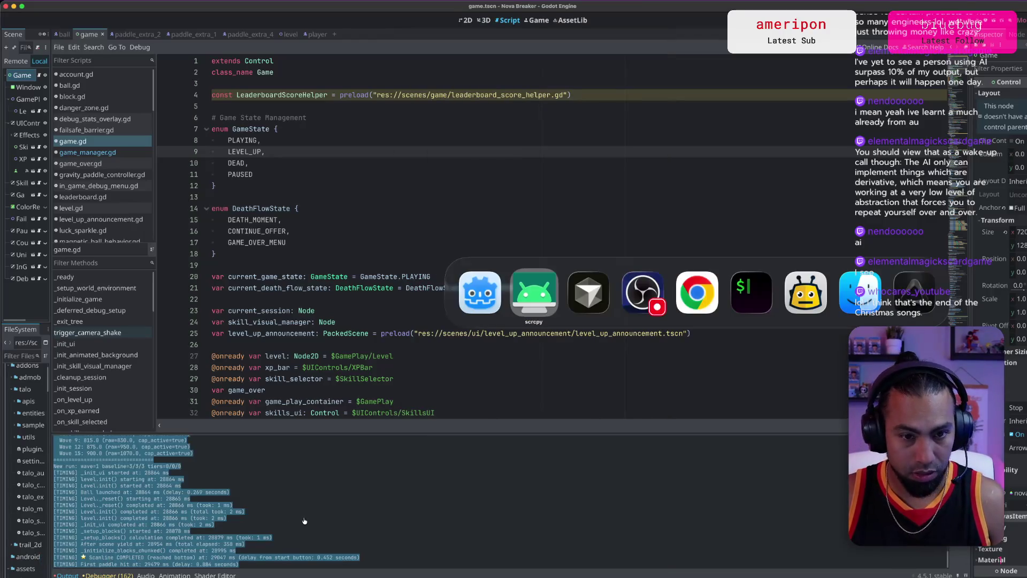
pyautogui.press('super+Tab')
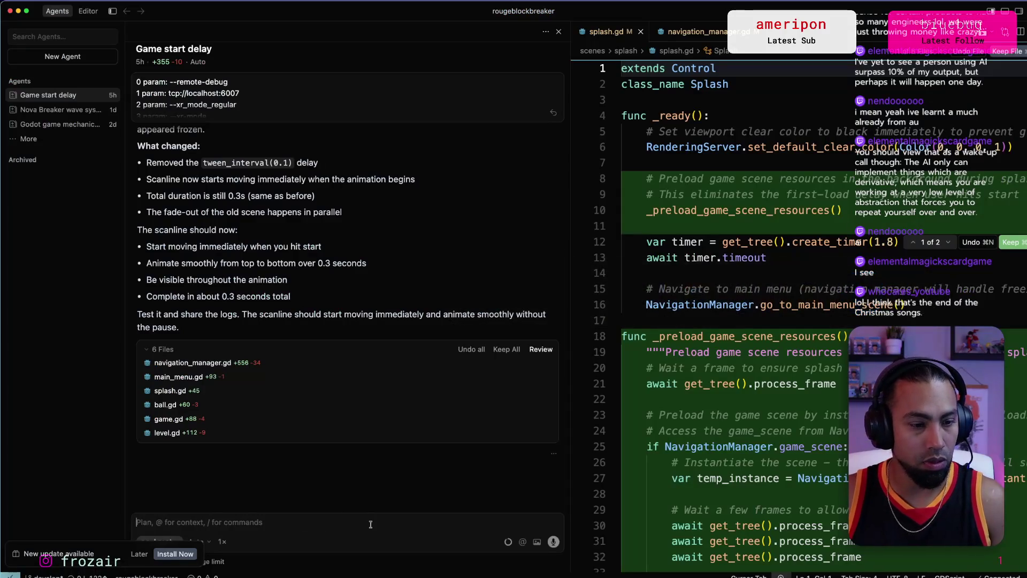
pyautogui.press('super+v')
pyautogui.press('Return')
pyautogui.press('super+Tab')
pyautogui.press('super+Tab')
pyautogui.press('super+Tab')
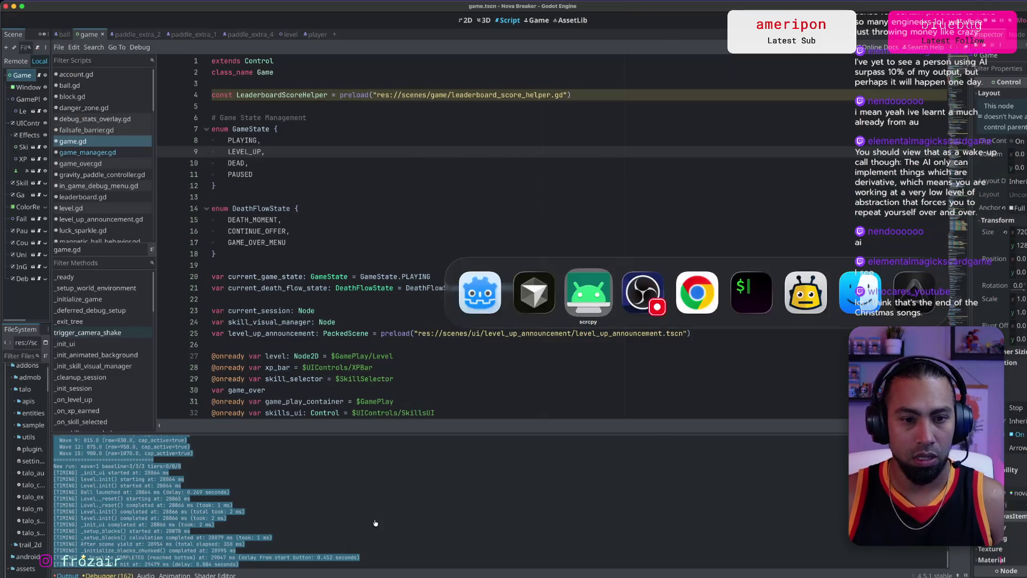
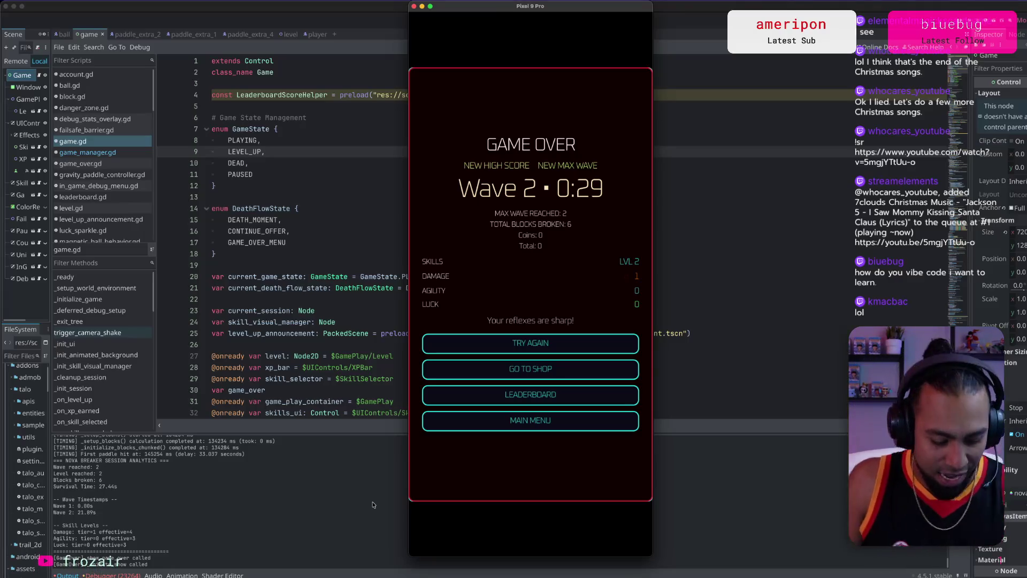
# Step: Switch to Cursor to follow the agent's fix for the game start delay
pyautogui.press('super+Tab')
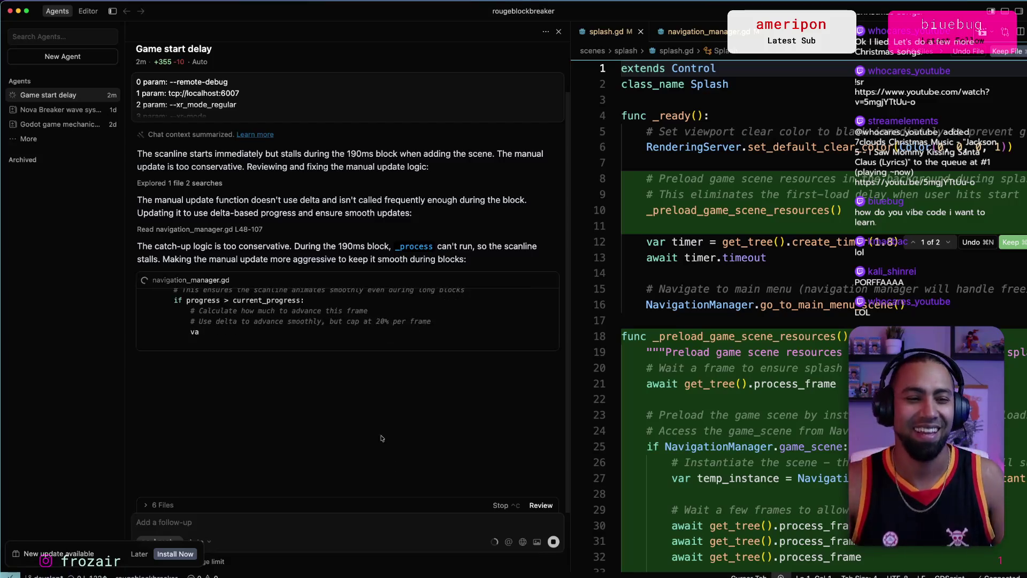
# Step: Return through Godot to the phone emulator showing the game-over screen
pyautogui.press('super+Tab')
pyautogui.press('super+Tab')
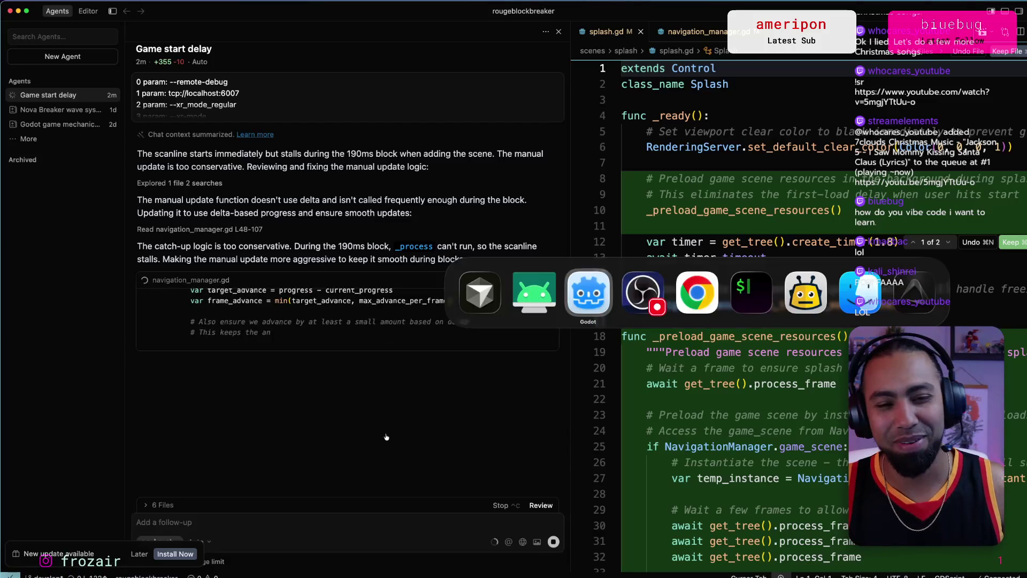
pyautogui.press('super+Tab')
pyautogui.press('super+Tab')
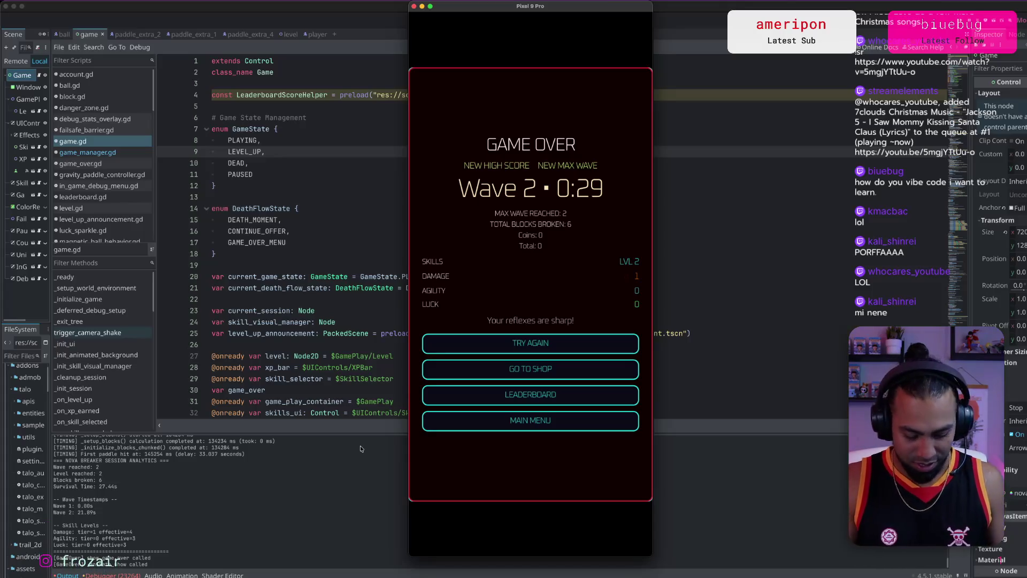
# Step: Go back to the main menu and start a new run, which pauses at wave 1, then leave it
pyautogui.press('Return')
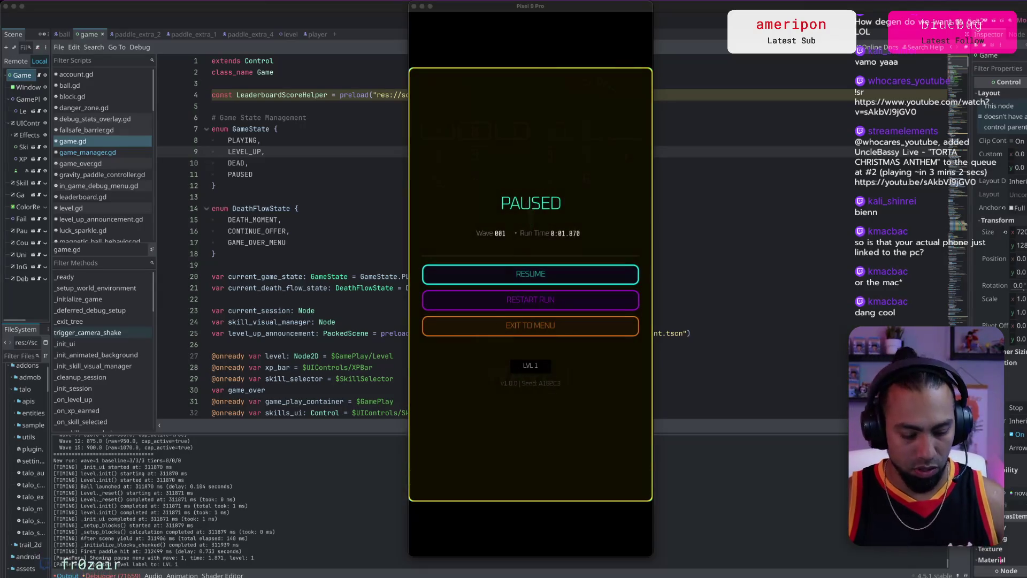
pyautogui.press('super+Tab')
pyautogui.press('super+Tab')
pyautogui.press('super+Tab')
pyautogui.press('super+Tab')
pyautogui.press('super+Tab')
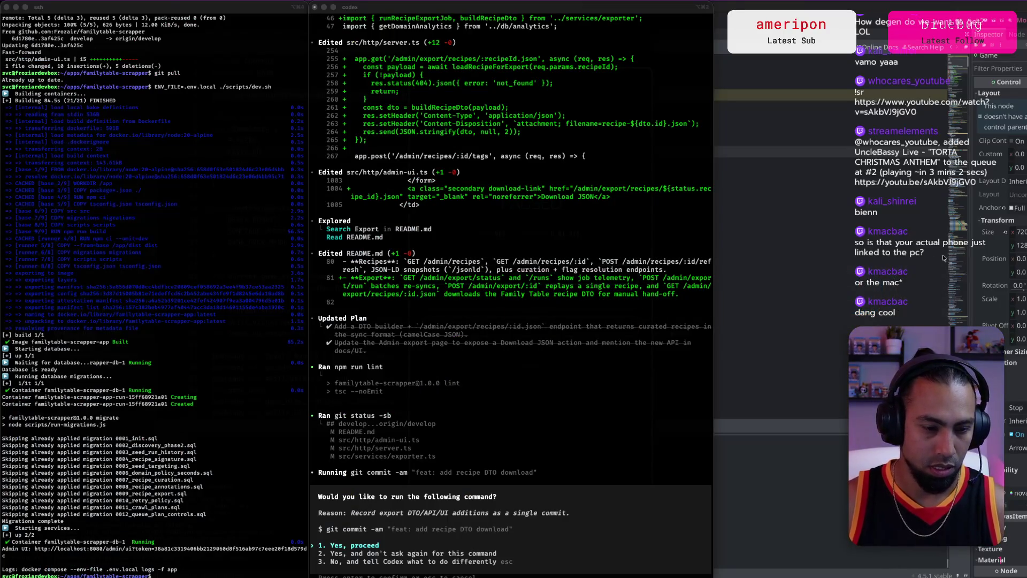
# Step: Approve Codex's commit 'feat: add recipe DTO download' without being asked again
pyautogui.press('Down')
pyautogui.press('Return')
pyautogui.press('super+Tab')
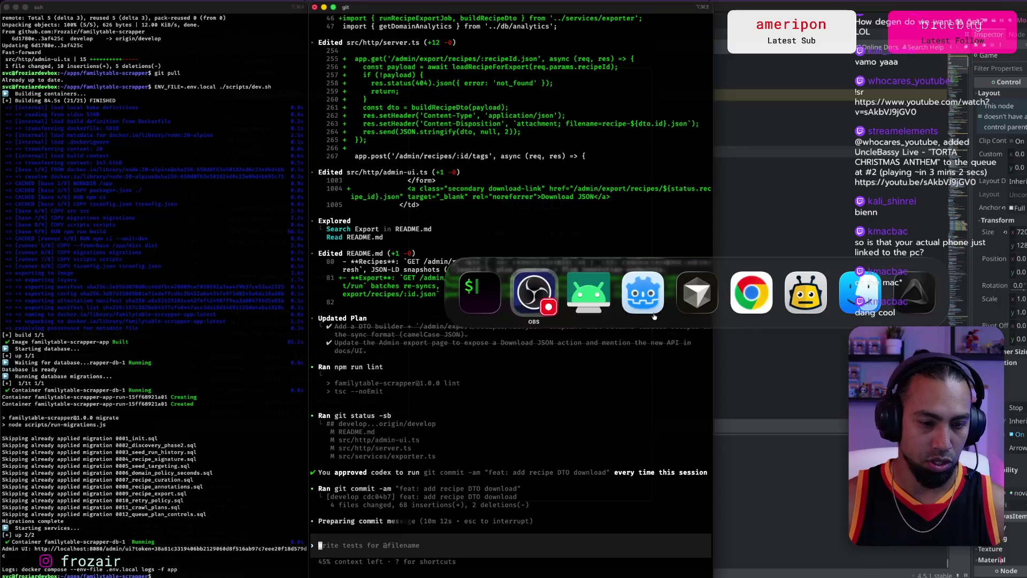
pyautogui.press('super+Tab')
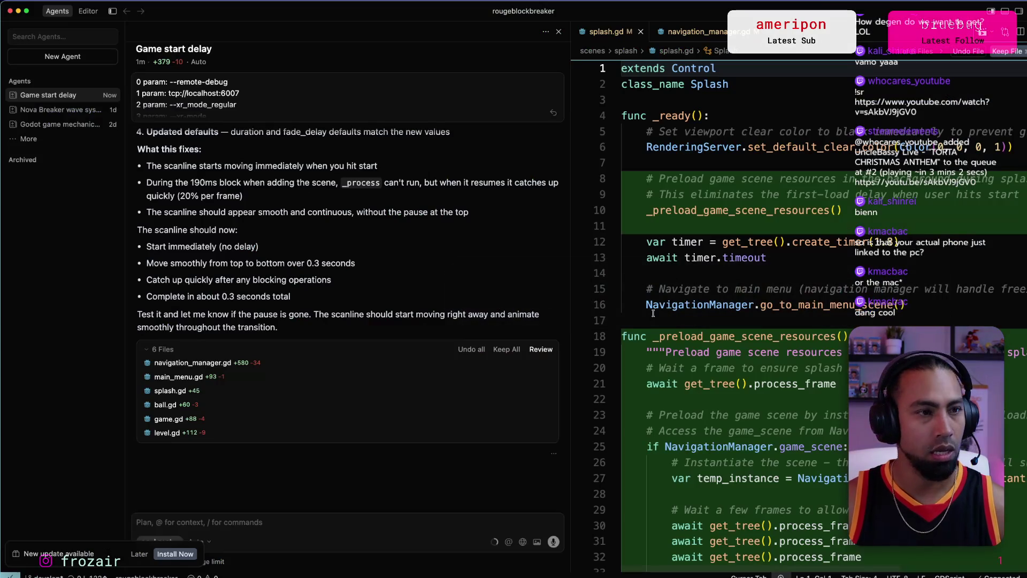
# Step: Restart the familytable dev server by rerunning ./scripts/dev-server.sh, then return to Godot
pyautogui.hotkey('ctrl', 'Up')
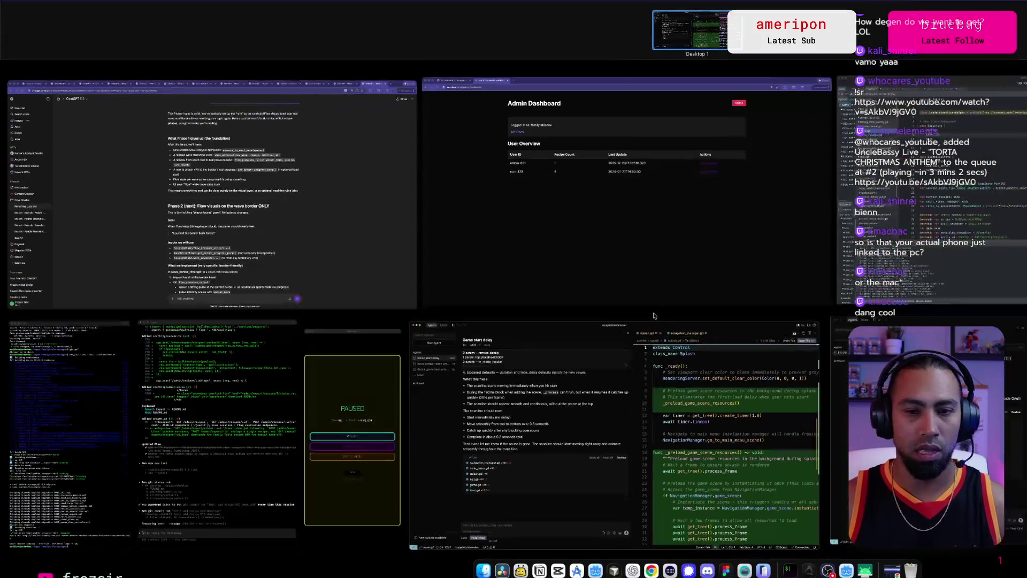
pyautogui.click(207, 195)
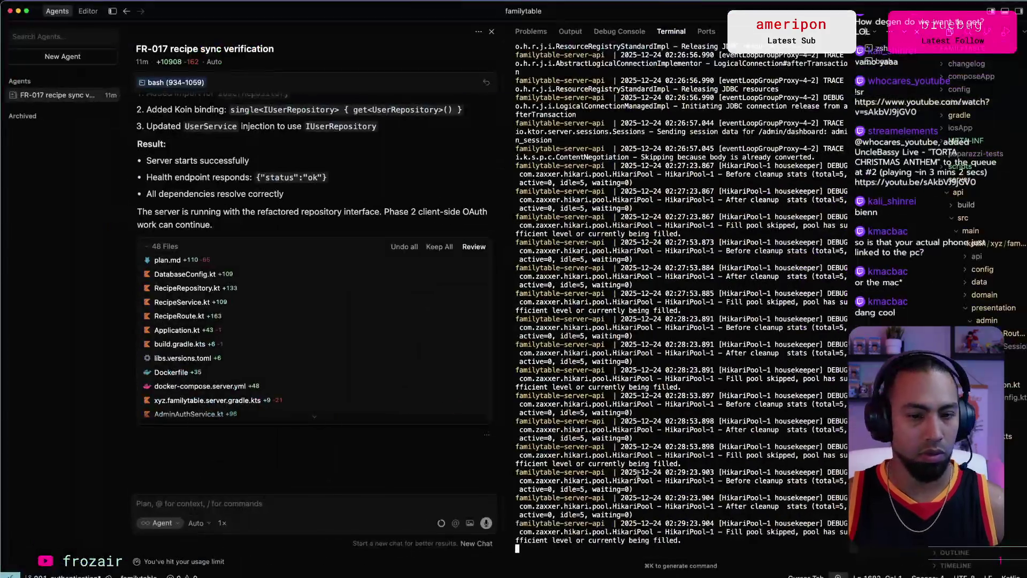
pyautogui.hotkey('ctrl', 'c')
pyautogui.press('Up')
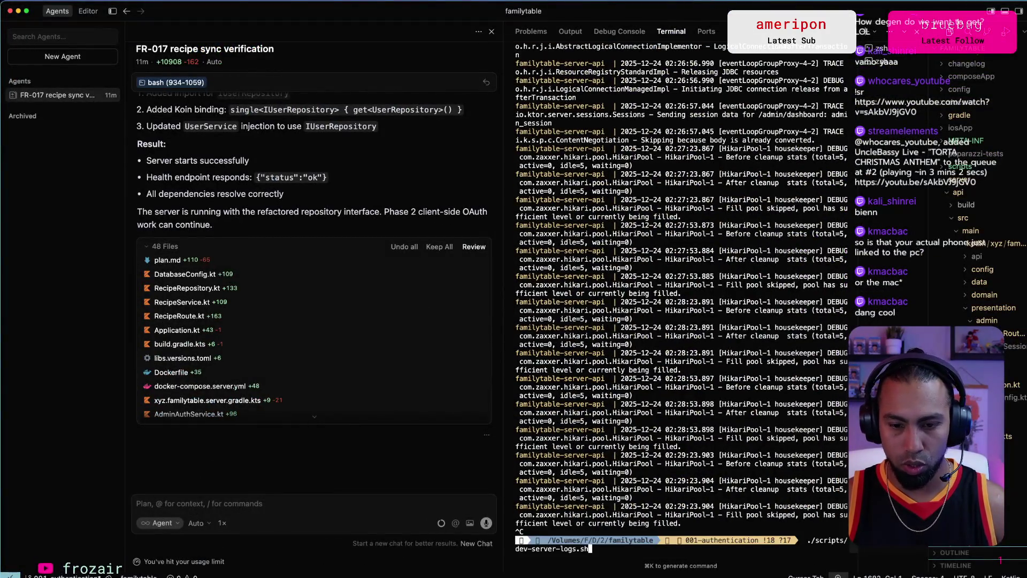
pyautogui.press('Return')
pyautogui.press('super+Tab')
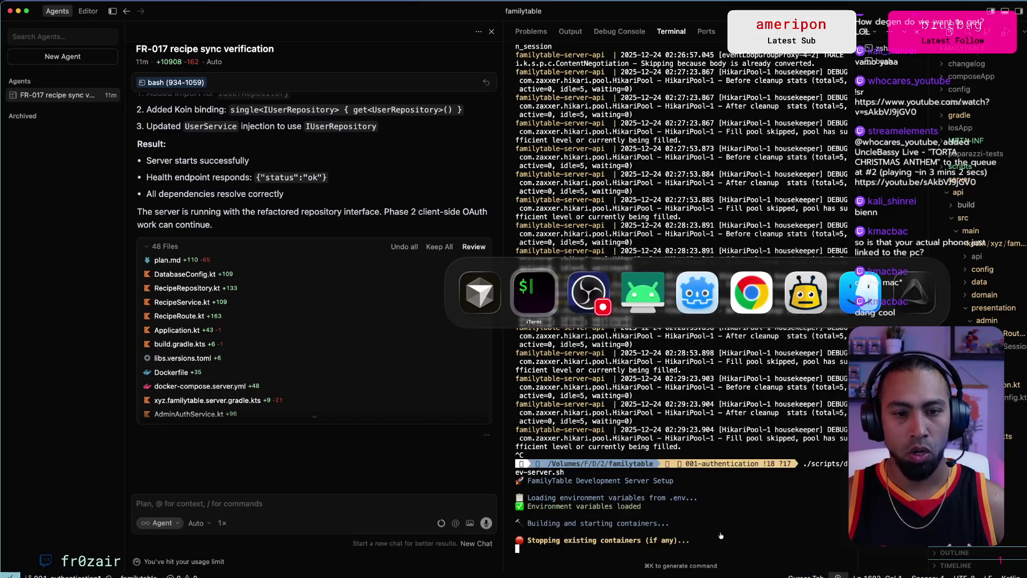
pyautogui.press('super+Tab')
pyautogui.press('super+Tab')
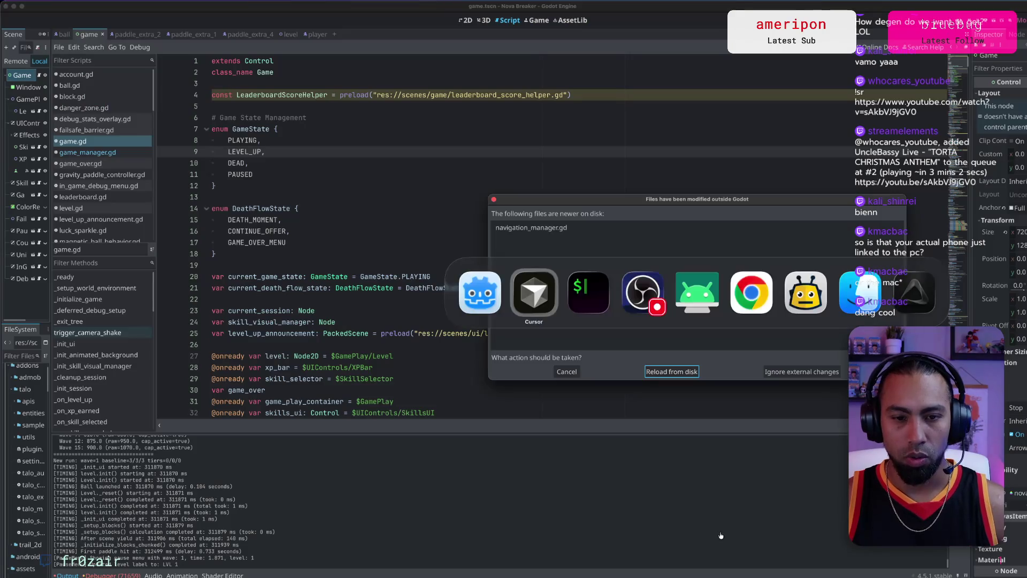
# Step: Reload the changed navigation_manager.gd from disk and bring forward the emulator's live wave-1 run
pyautogui.click(674, 371)
pyautogui.press('super+Tab')
pyautogui.press('super+Tab')
pyautogui.press('super+Tab')
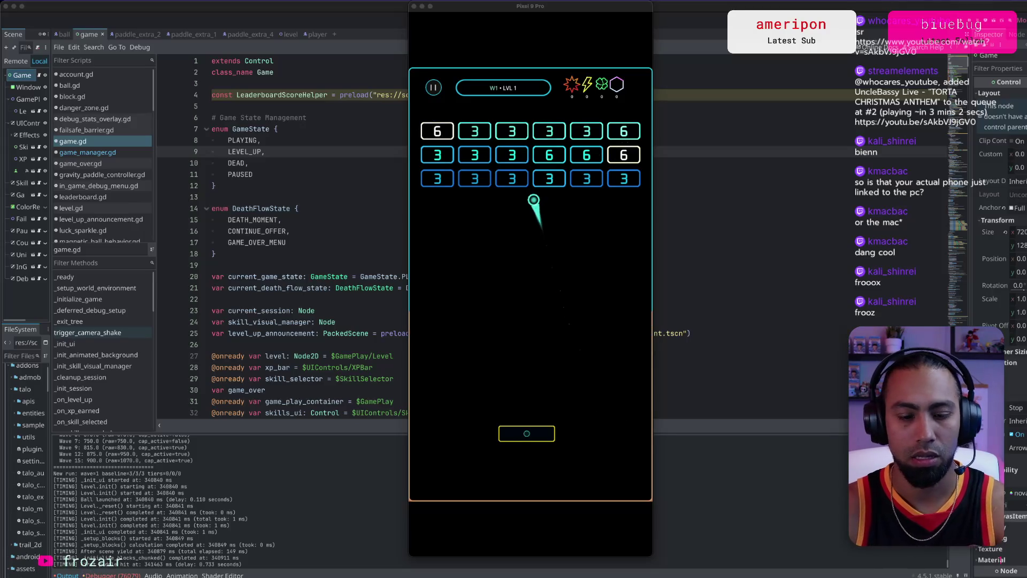
# Step: Pause and resume, steer the paddle to clear wave 1, and take the first skill upgrade
pyautogui.click(433, 87)
pyautogui.click(527, 273)
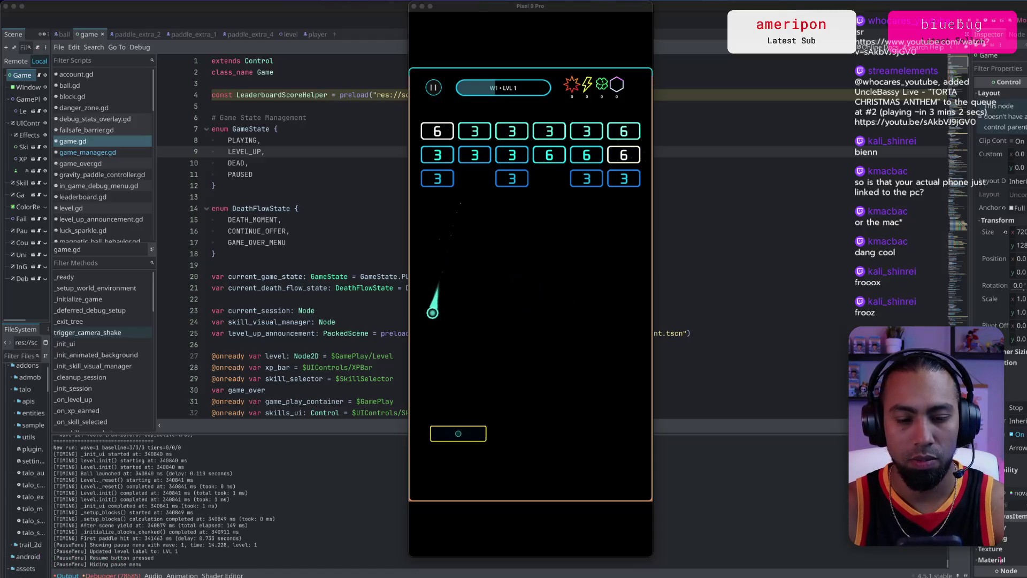
pyautogui.moveTo(438, 434)
pyautogui.mouseDown()
pyautogui.moveTo(419, 434)
pyautogui.moveTo(578, 433)
pyautogui.moveTo(458, 434)
pyautogui.moveTo(524, 433)
pyautogui.mouseUp()
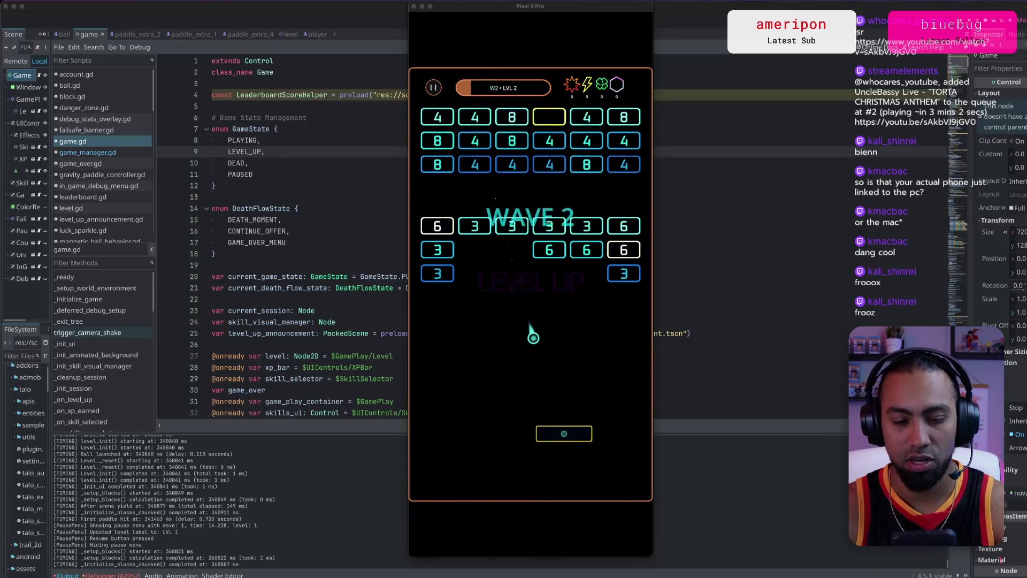
pyautogui.click(595, 270)
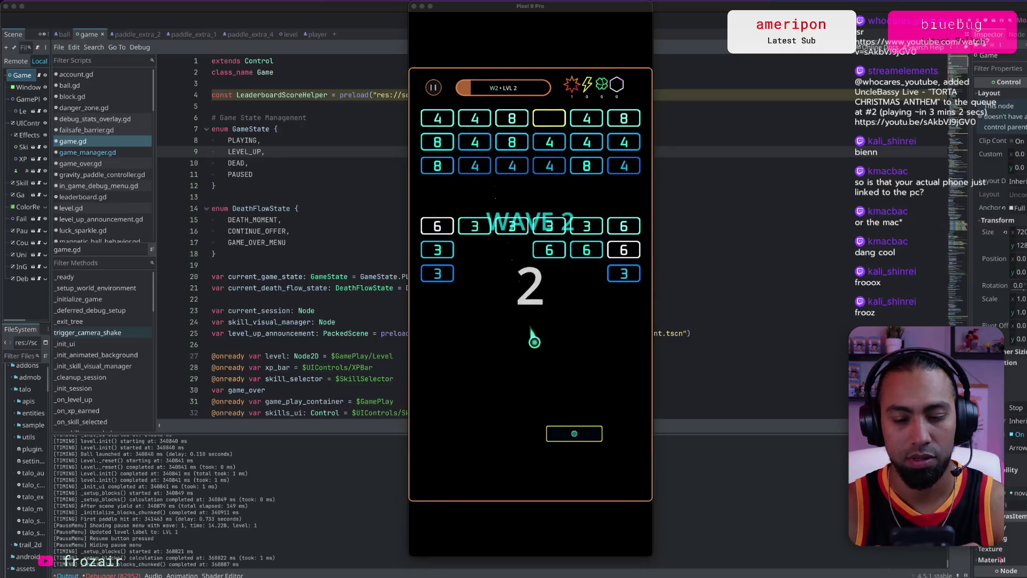
# Step: Take the Agility upgrade and keep returning the ball in wave 2 with paddle moves
pyautogui.moveTo(580, 434); pyautogui.dragTo(500, 434)
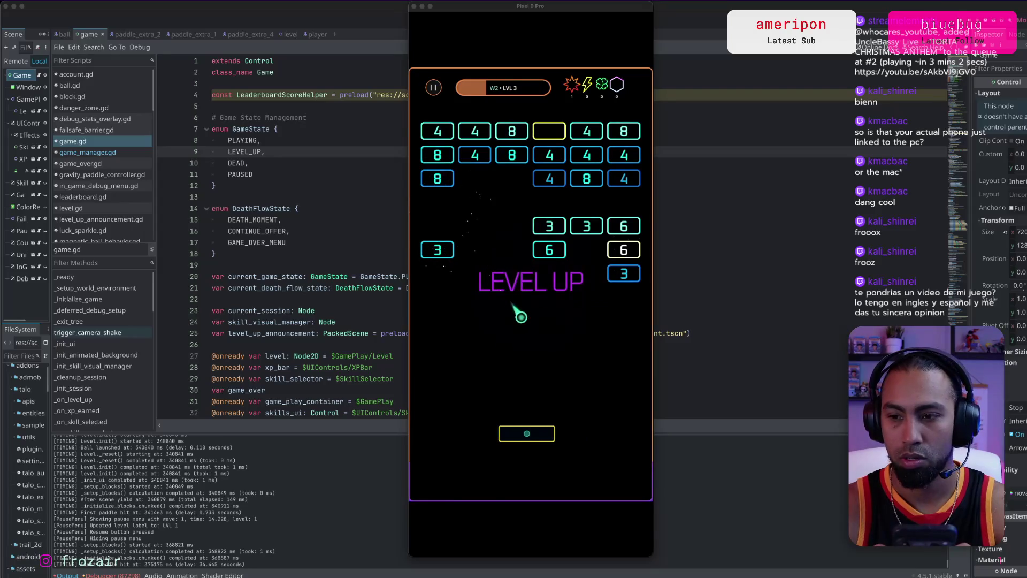
pyautogui.click(530, 306)
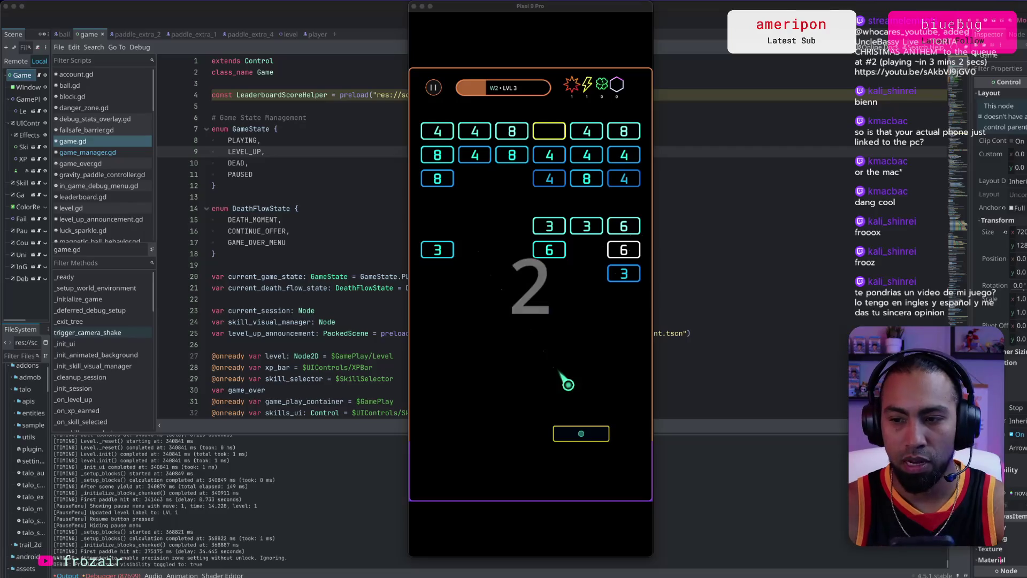
pyautogui.press('Right')
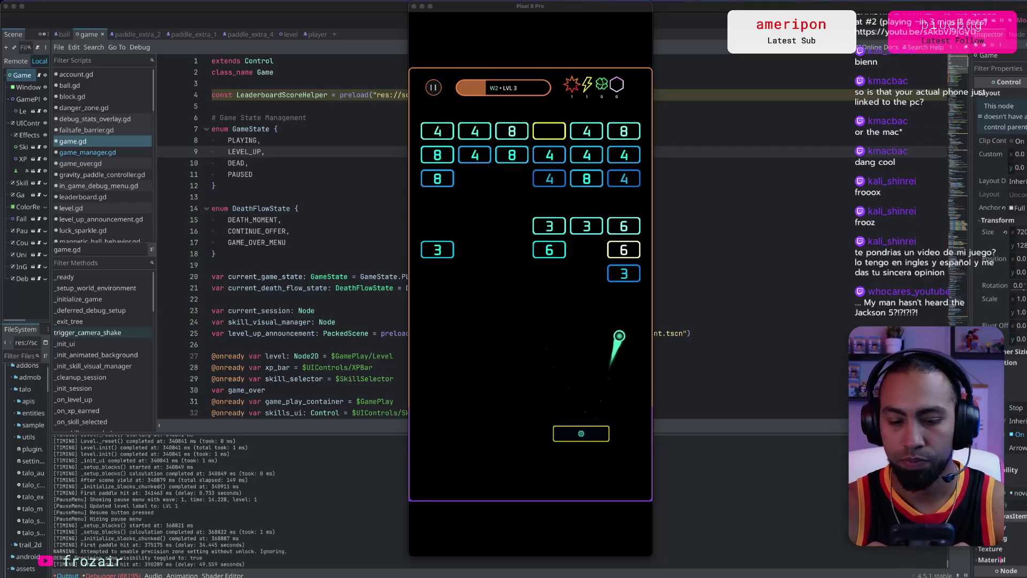
pyautogui.press('Left')
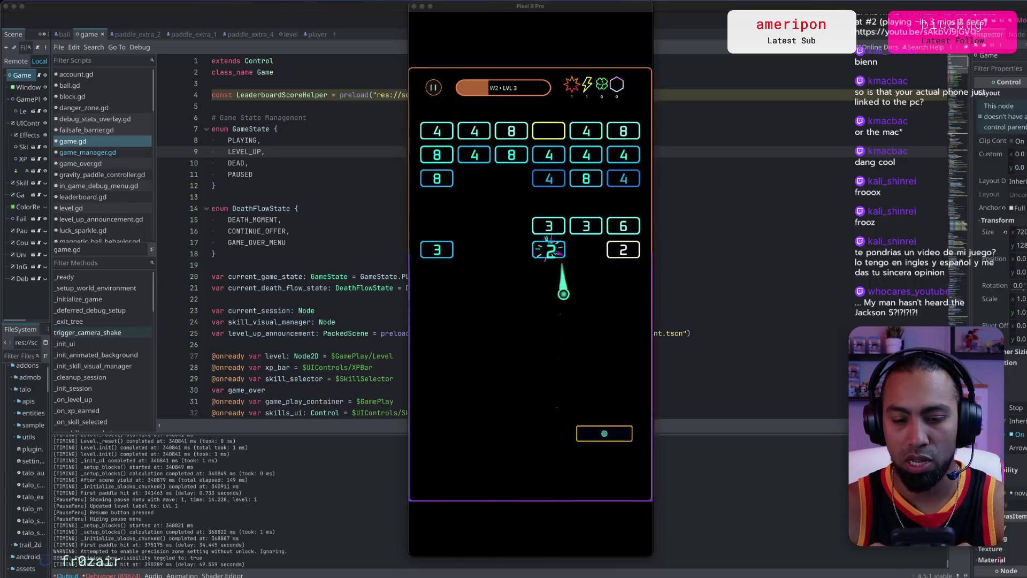
pyautogui.press('Left')
pyautogui.press('Left')
pyautogui.press('Left')
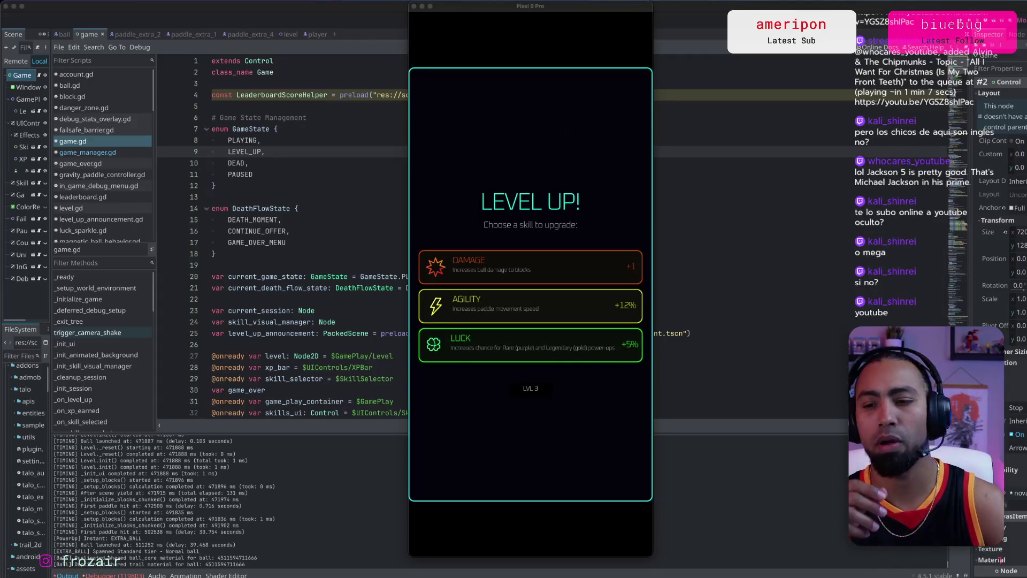
# Step: Choose the Damage upgrade, glance at the Godot editor, then reposition the game window slightly
pyautogui.click(531, 266)
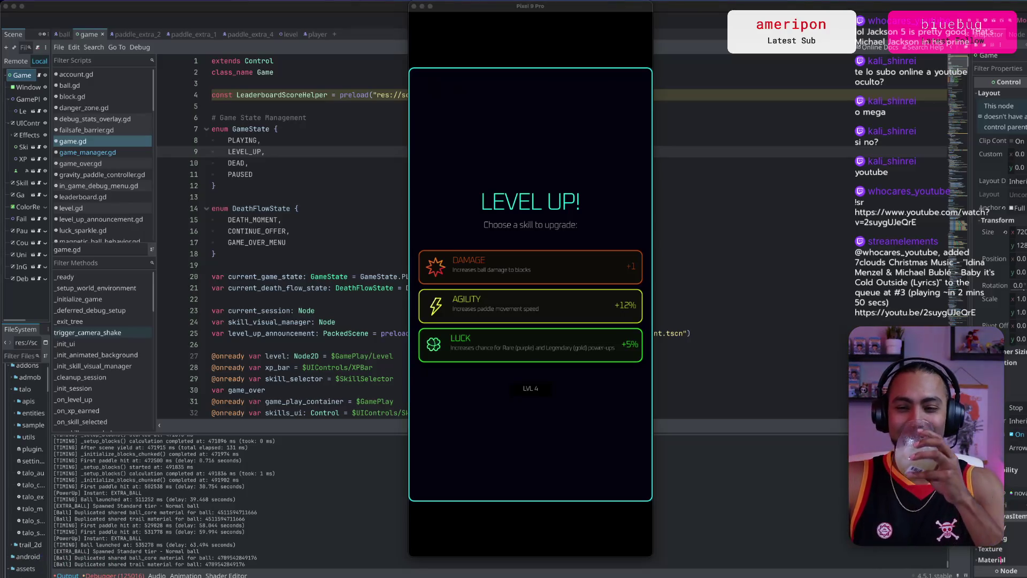
pyautogui.press('F8')
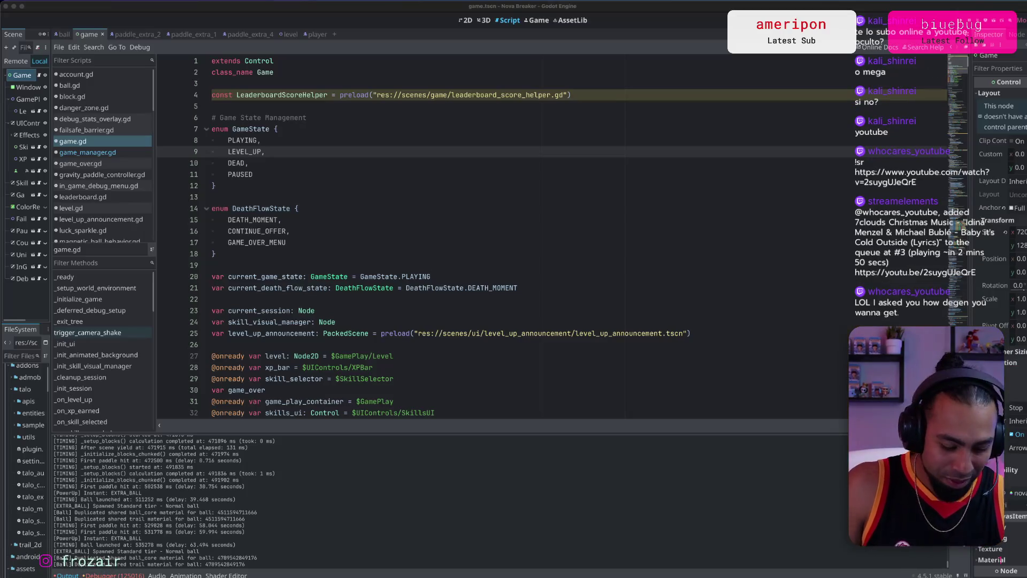
pyautogui.press('super+Tab')
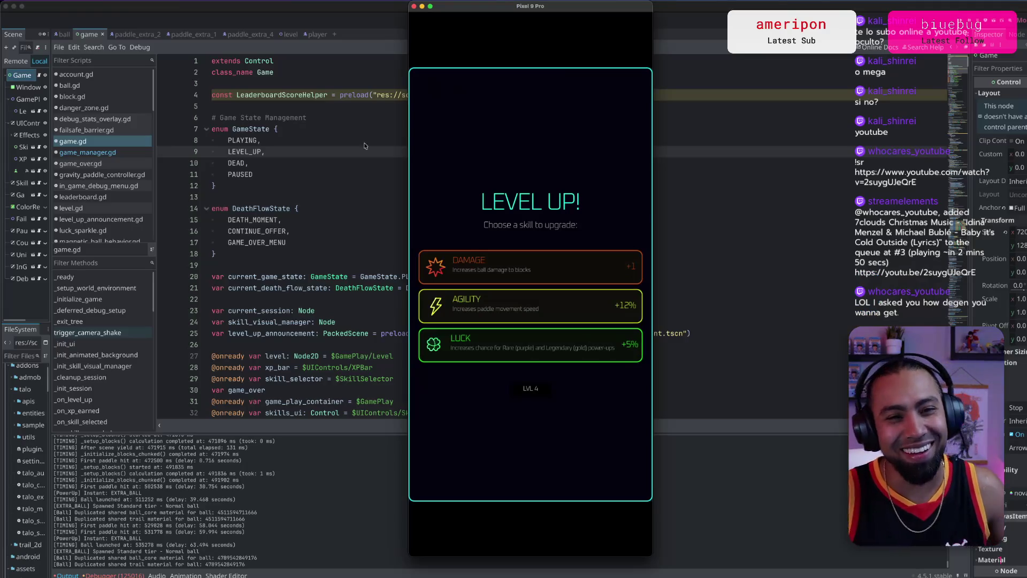
pyautogui.moveTo(578, 13); pyautogui.dragTo(570, 18)
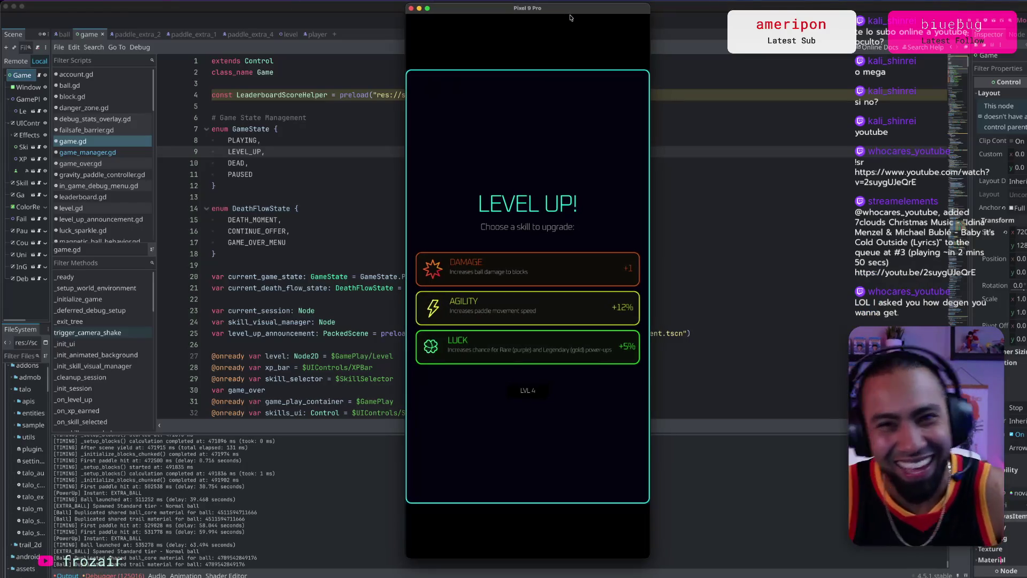